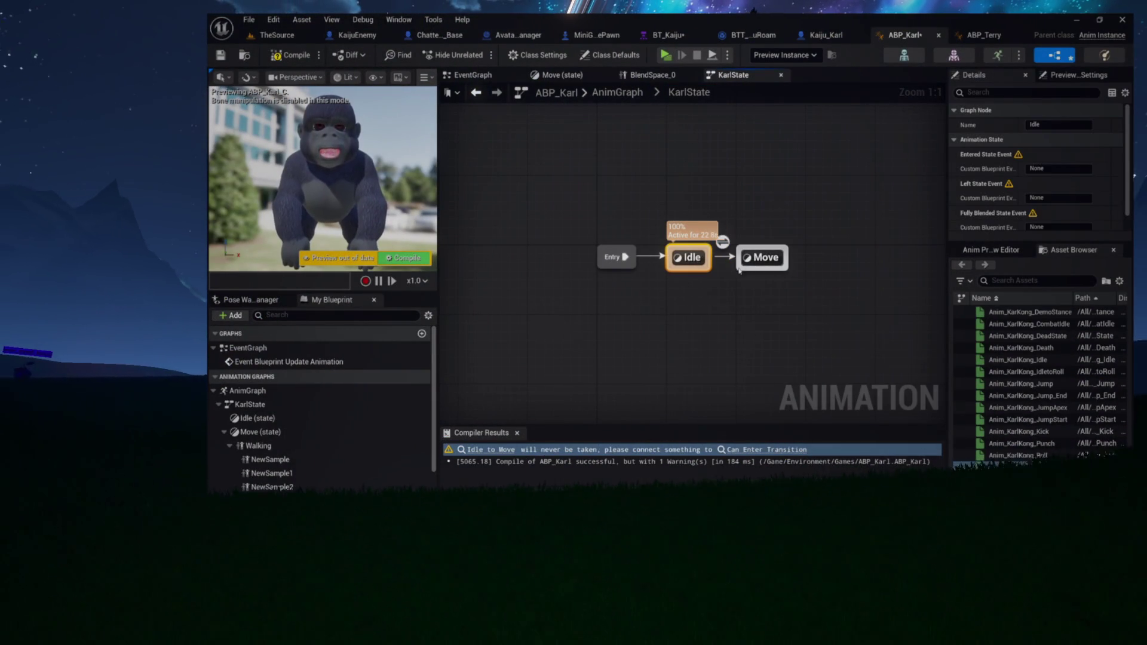
Step: Add a Move-to-Idle transition, paste the velocity nodes into its rule, and attach a Less Equal node to Vector Length
{"action": "left_click_drag", "start_coordinate": [715, 267], "coordinate": [705, 262]}
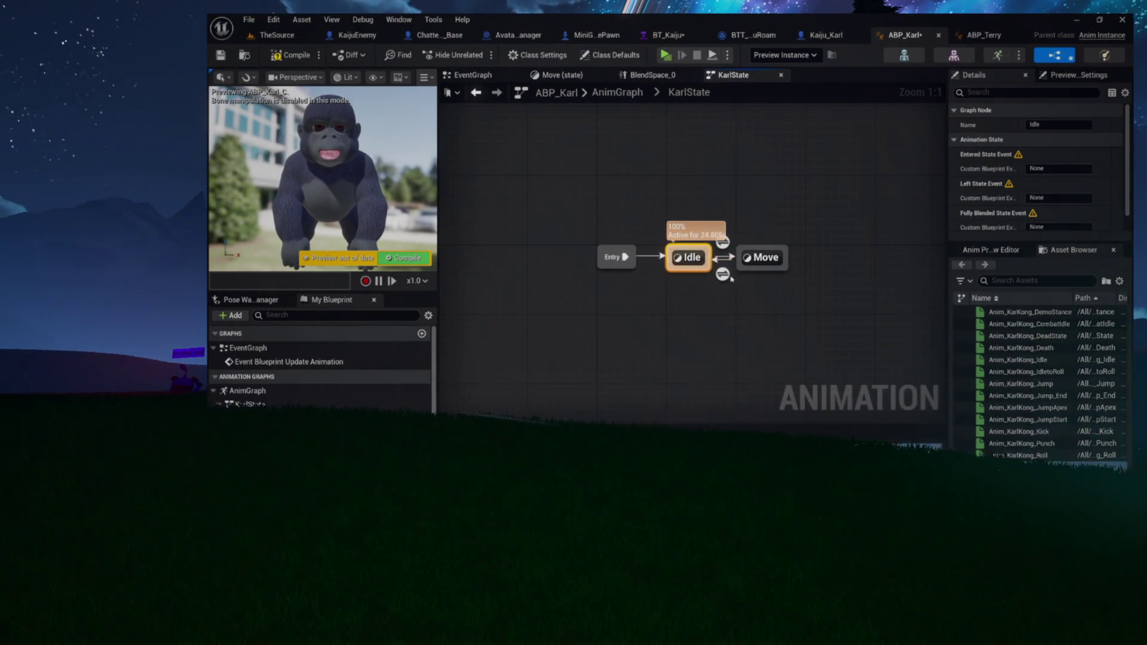
{"action": "double_click", "coordinate": [722, 274]}
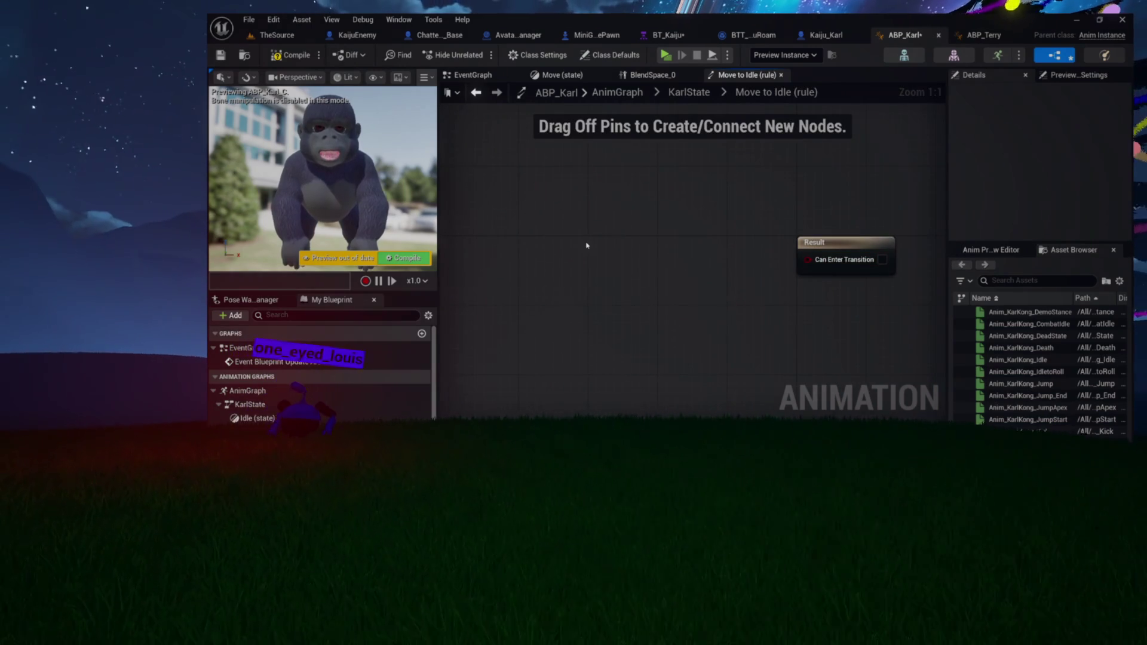
{"action": "key", "text": "ctrl+v"}
{"action": "left_click_drag", "start_coordinate": [743, 297], "coordinate": [743, 297]}
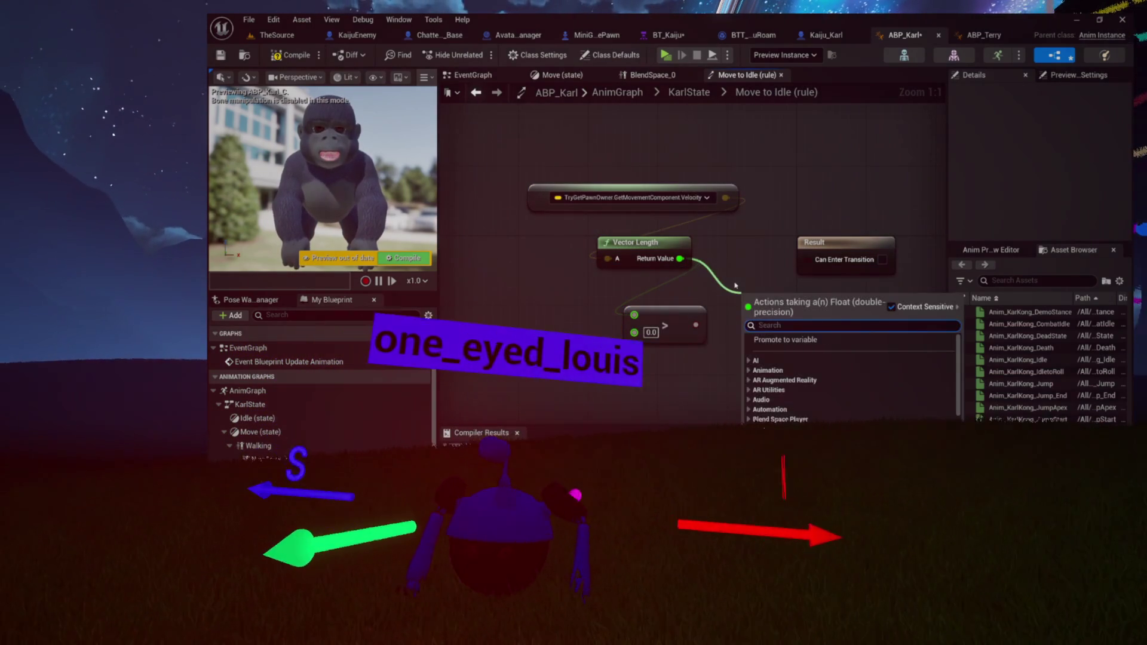
{"action": "type", "text": "lesse"}
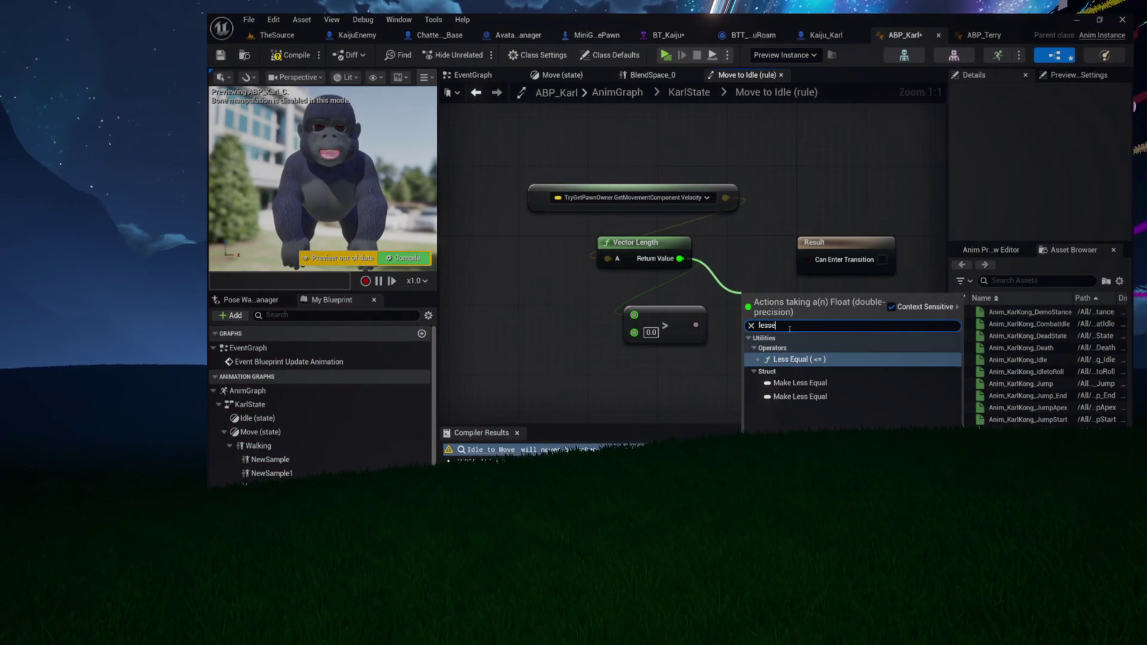
{"action": "left_click", "coordinate": [796, 360]}
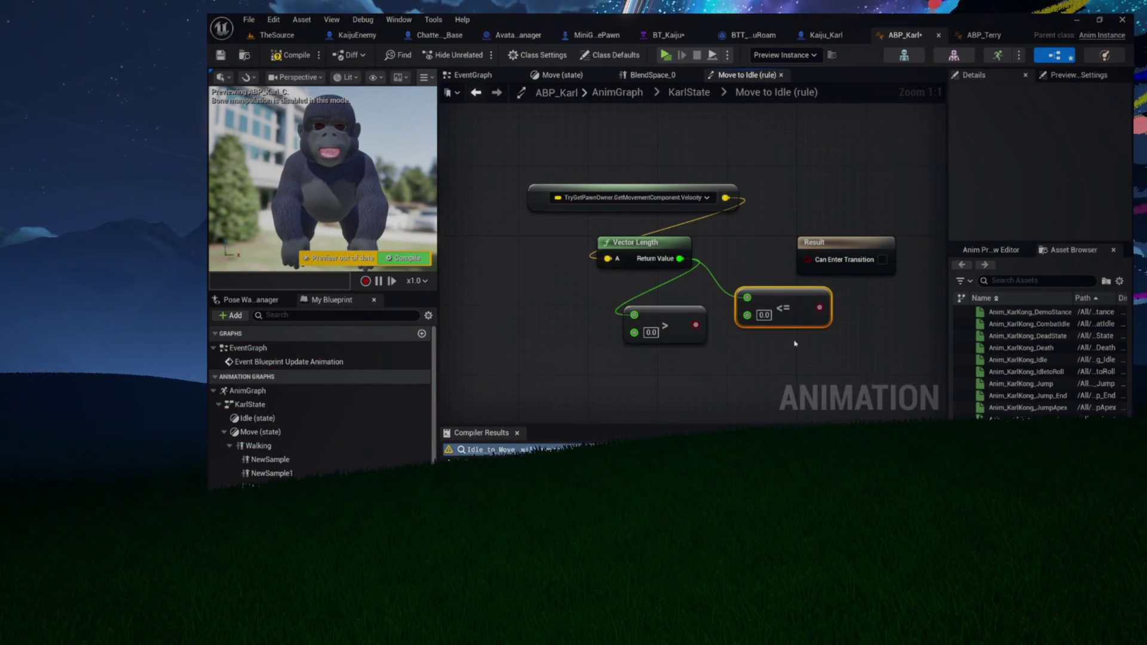
Step: Delete the greater-than node, place the <= 0.0 check beside Vector Length, and compile ABP_Karl
{"action": "left_click_drag", "start_coordinate": [796, 344], "coordinate": [662, 314]}
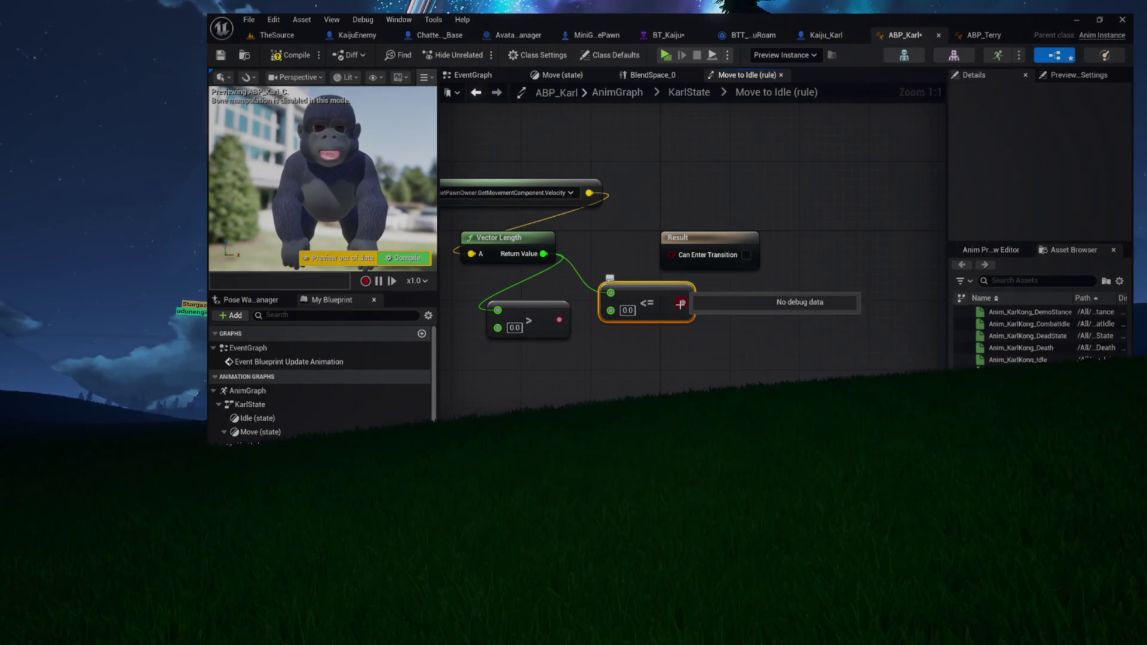
{"action": "left_click_drag", "start_coordinate": [674, 257], "coordinate": [720, 279]}
{"action": "left_click", "coordinate": [655, 296]}
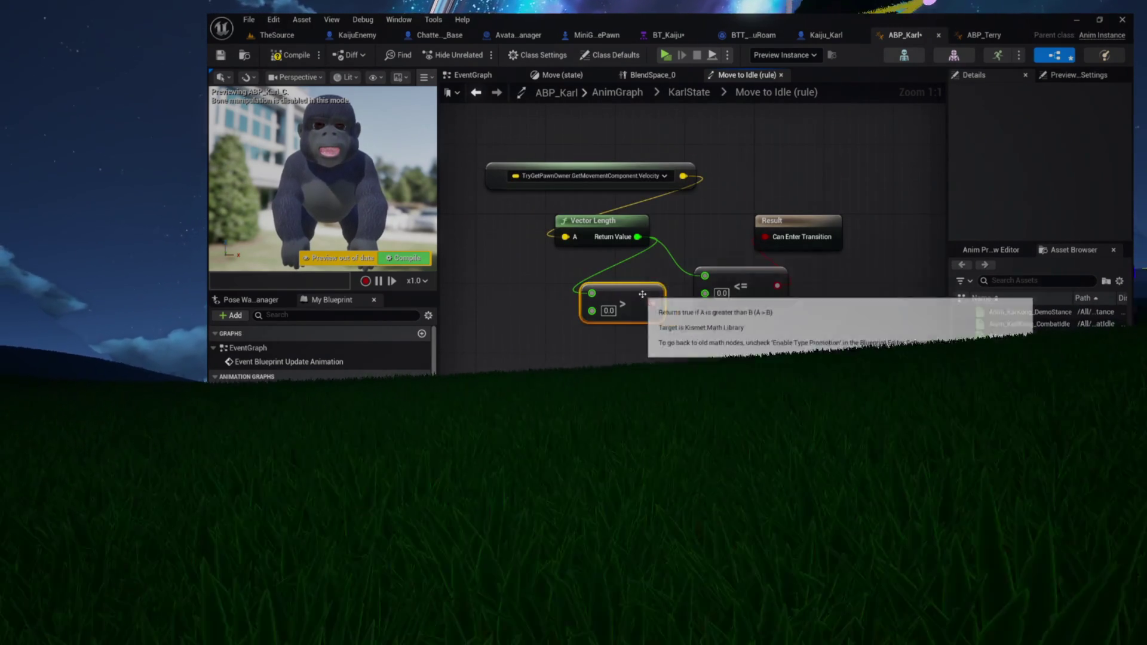
{"action": "key", "text": "Delete"}
{"action": "mouse_move", "coordinate": [737, 285]}
{"action": "left_mouse_down"}
{"action": "mouse_move", "coordinate": [608, 282]}
{"action": "mouse_move", "coordinate": [598, 268]}
{"action": "left_mouse_up"}
{"action": "key", "text": "F7"}
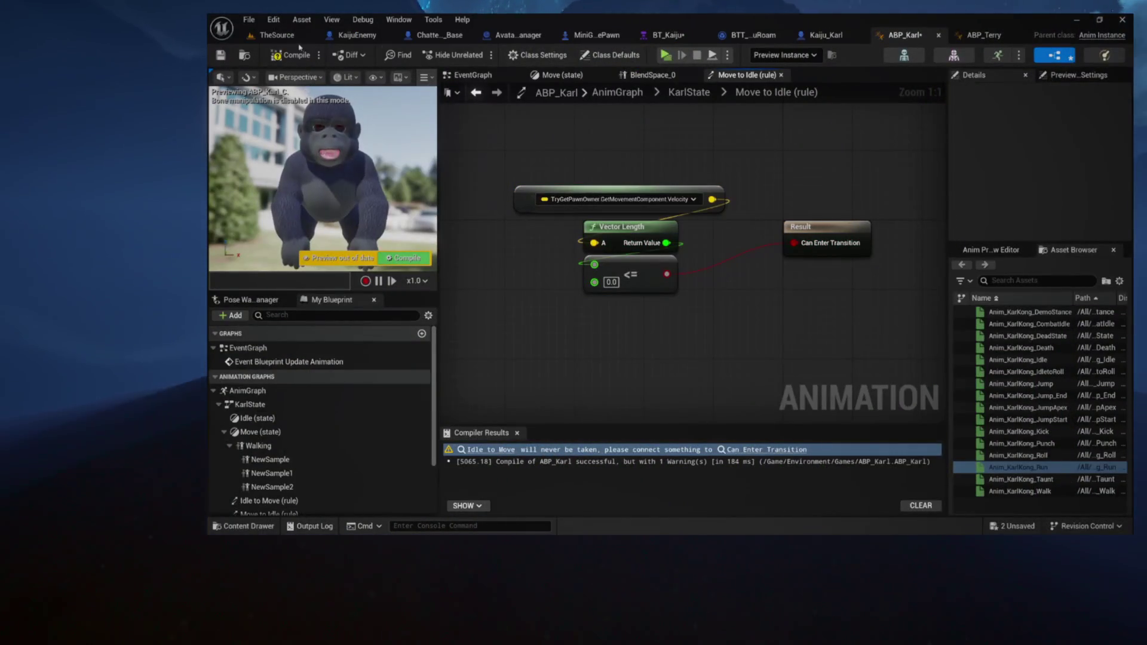
{"action": "left_click", "coordinate": [299, 56]}
Step: Change Kaiju_Karl's Mesh Anim Class from ABP_Terry_C to ABP_Karl_C and save the blueprint
{"action": "left_click", "coordinate": [690, 99]}
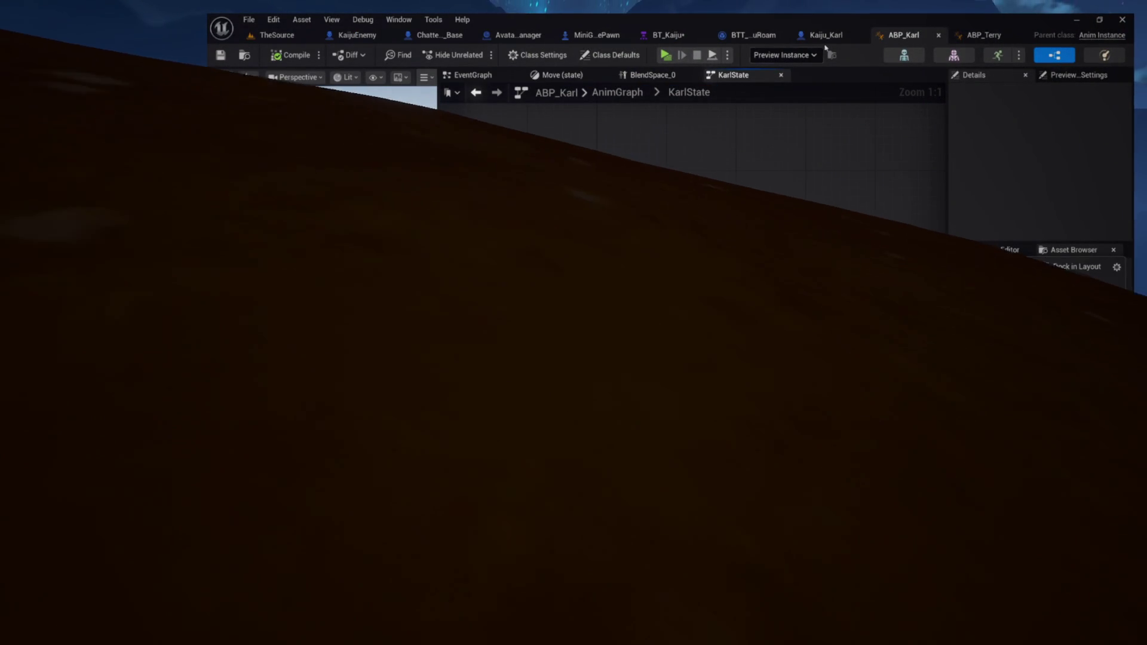
{"action": "left_click", "coordinate": [798, 35]}
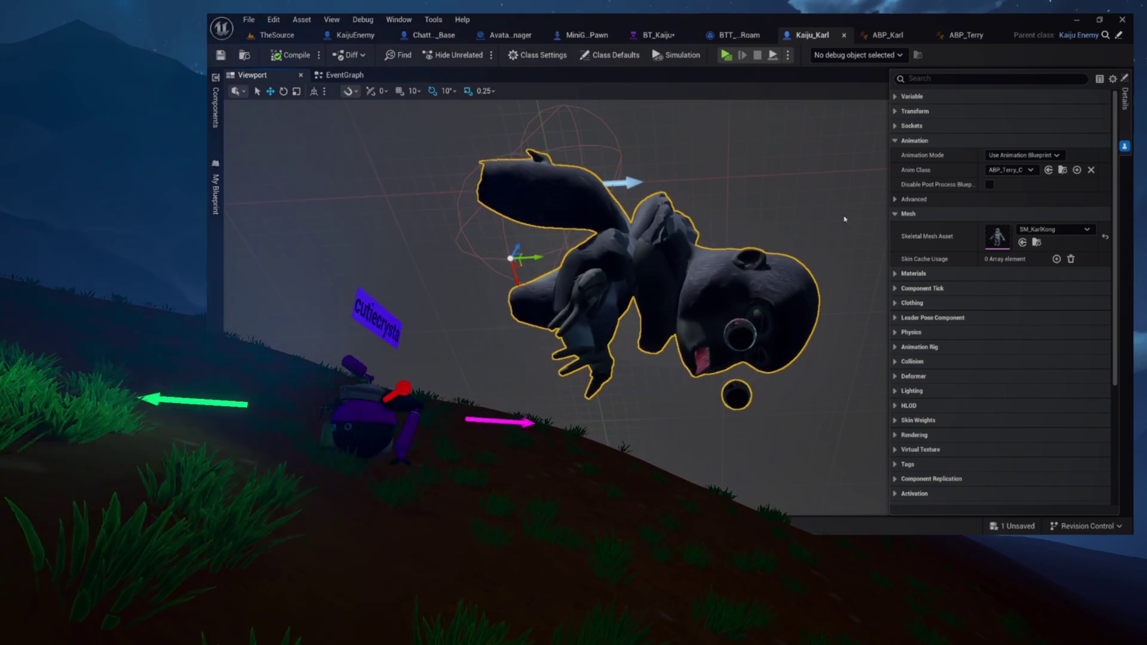
{"action": "left_click", "coordinate": [1049, 170]}
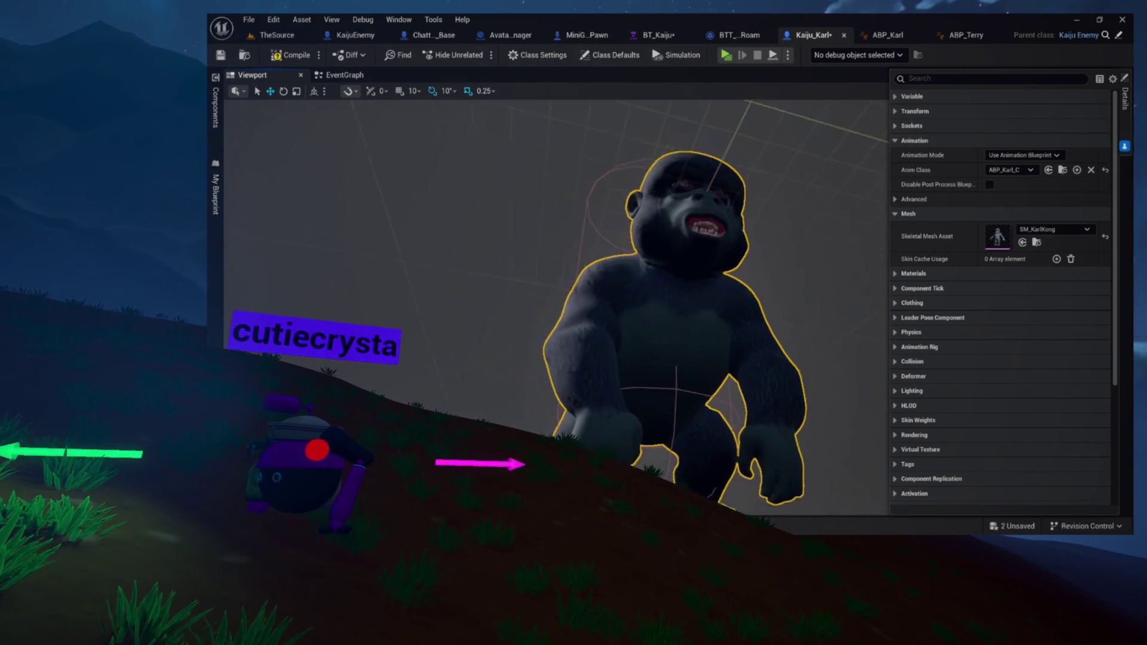
{"action": "key", "text": "ctrl+s"}
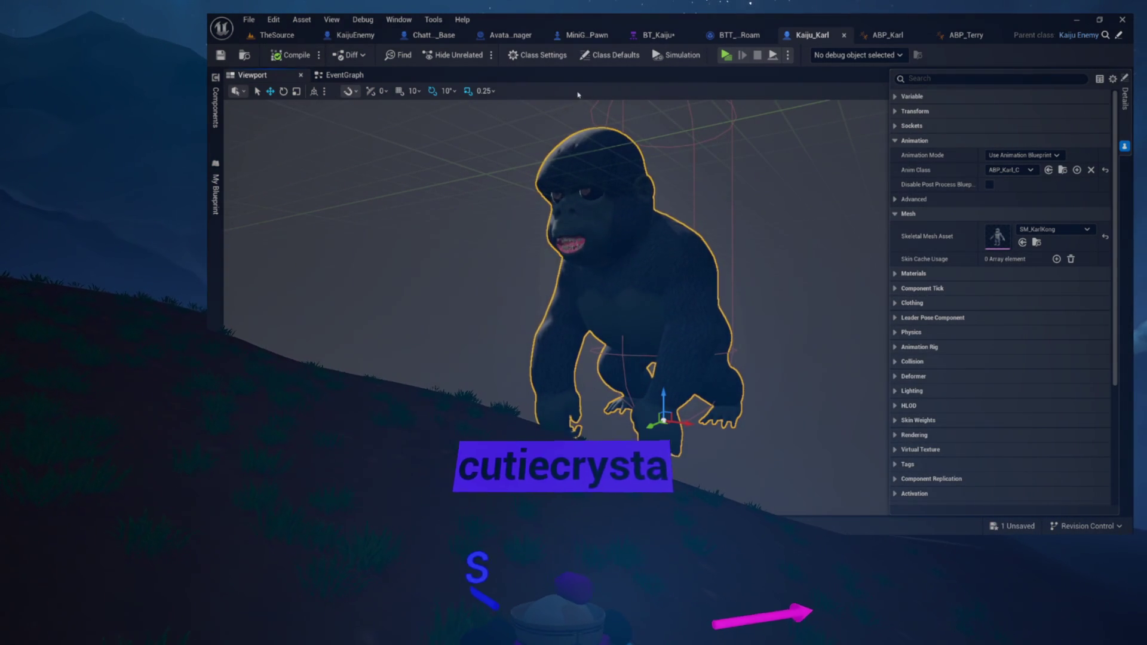
{"action": "left_click", "coordinate": [250, 57]}
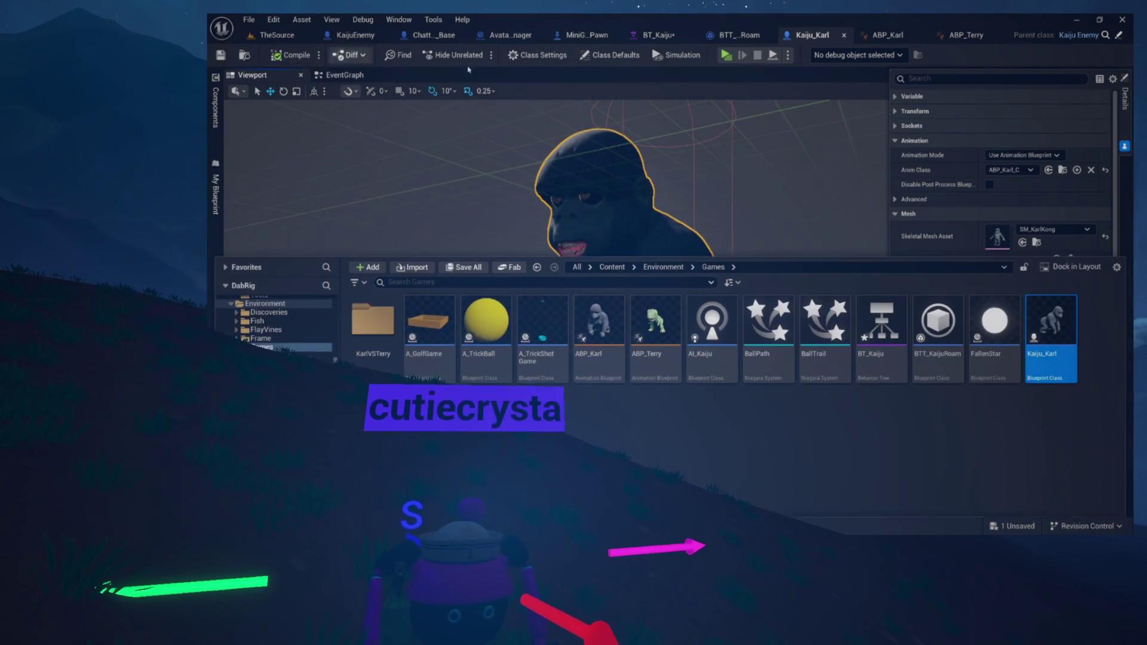
Step: Save the BT_Kaiju behavior tree and return to the Kaiju blueprint
{"action": "left_click", "coordinate": [657, 34]}
{"action": "left_click", "coordinate": [220, 56]}
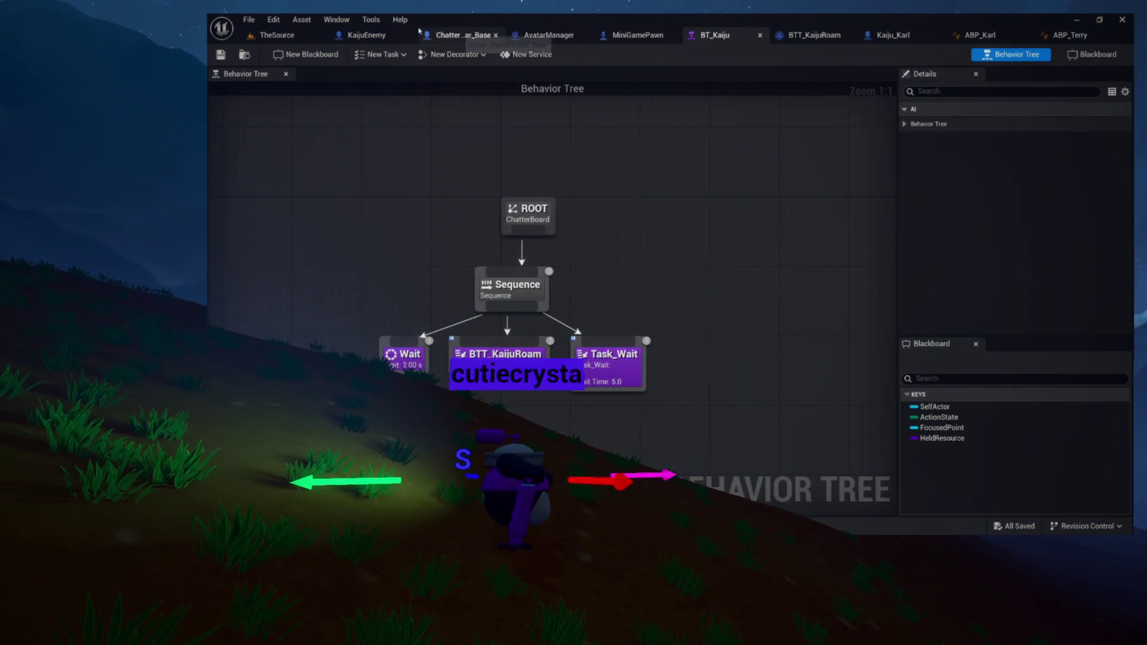
{"action": "left_click", "coordinate": [363, 35]}
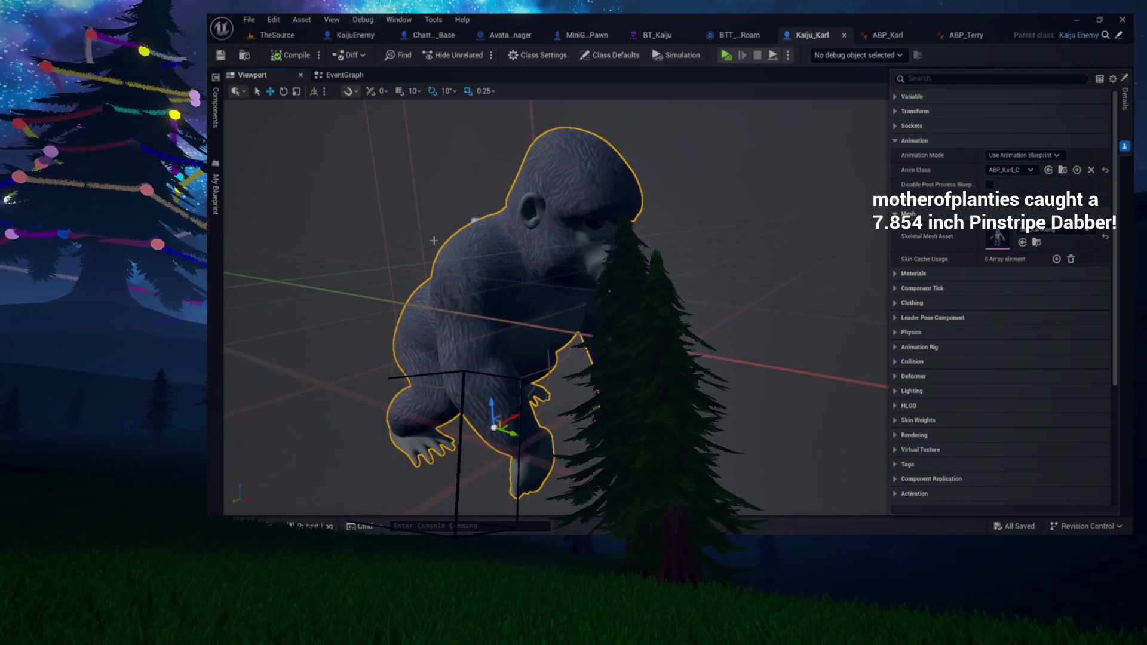
Step: Select the Hat component, frame it, and tilt it on its roll axis to -60
{"action": "left_click", "coordinate": [215, 107]}
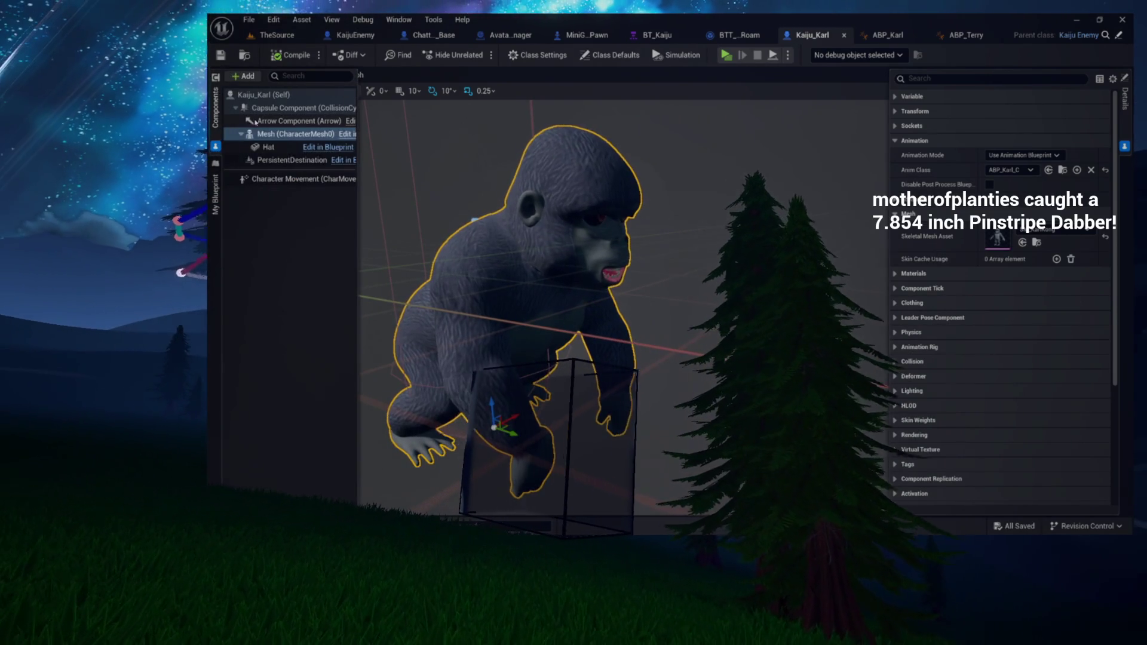
{"action": "left_click", "coordinate": [268, 147]}
{"action": "key", "text": "f"}
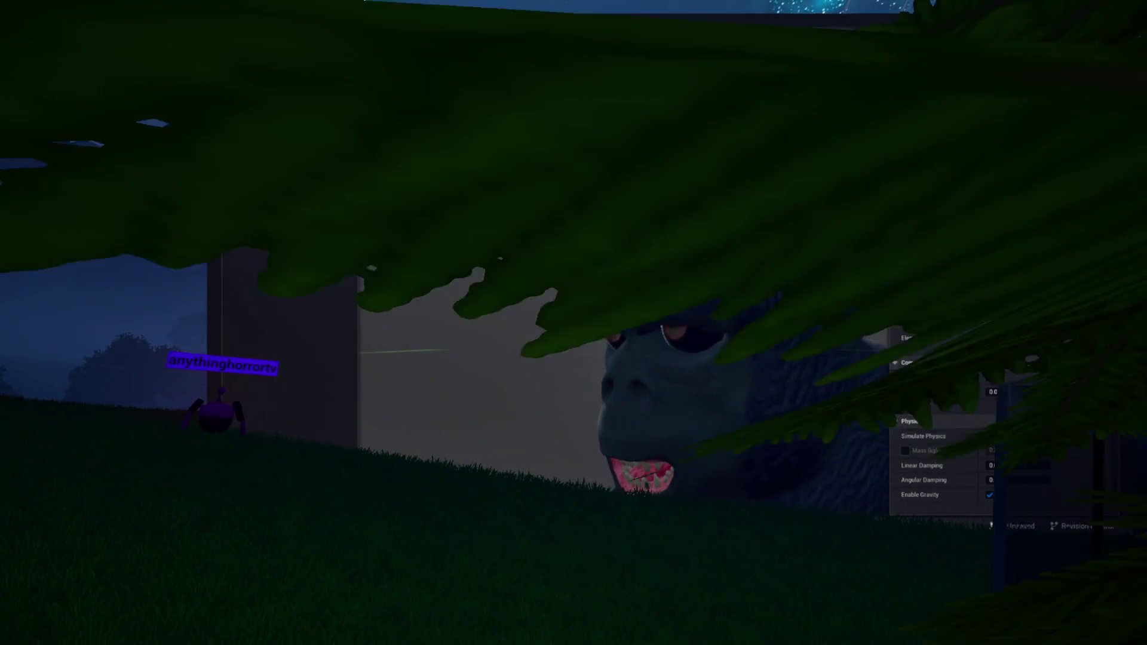
{"action": "mouse_move", "coordinate": [594, 248]}
{"action": "left_mouse_down"}
{"action": "mouse_move", "coordinate": [592, 263]}
{"action": "mouse_move", "coordinate": [620, 263]}
{"action": "left_mouse_up"}
{"action": "key", "text": "w"}
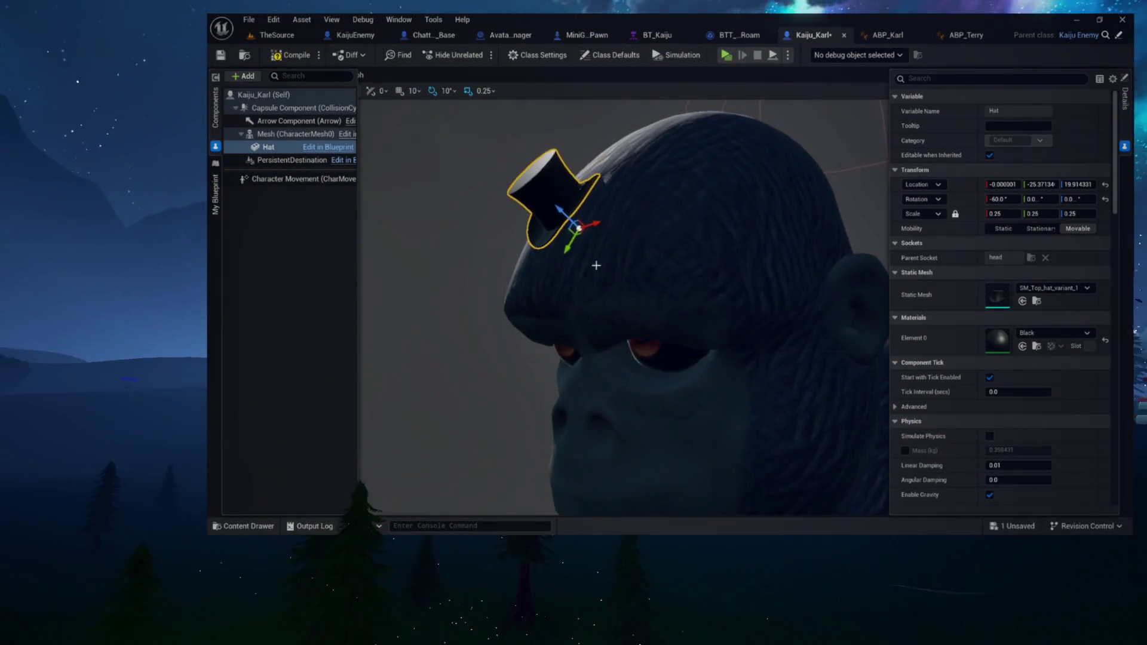
Step: Reselect the hat from a side view and browse to its mesh in Hats/Mesh
{"action": "left_click", "coordinate": [576, 251]}
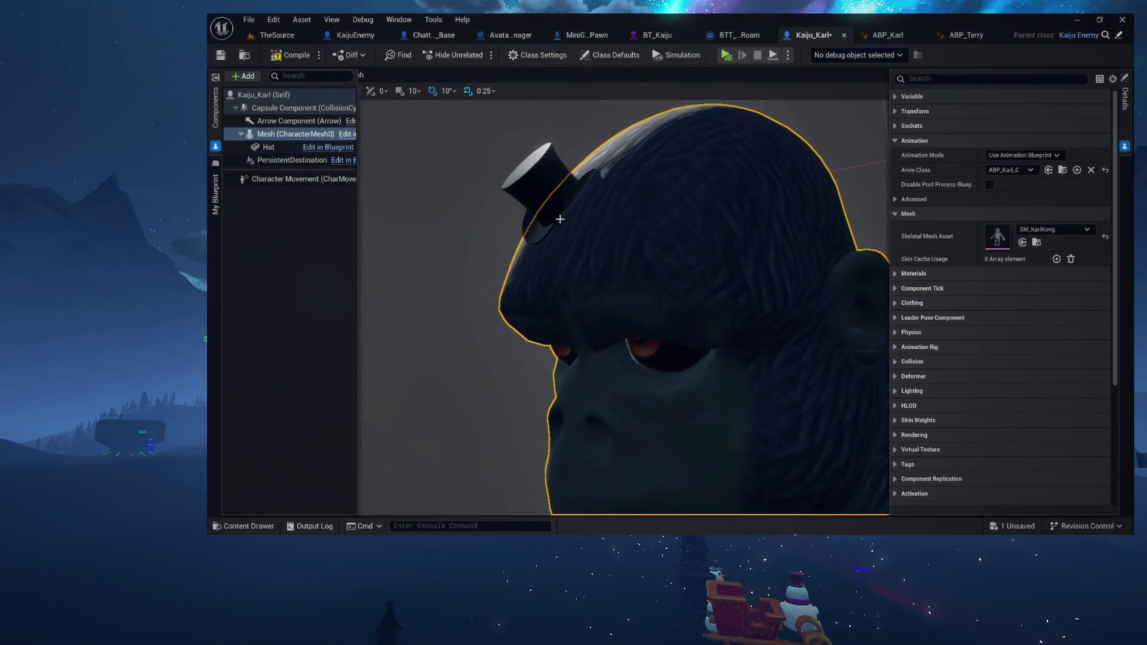
{"action": "left_click_drag", "start_coordinate": [596, 145], "coordinate": [786, 187]}
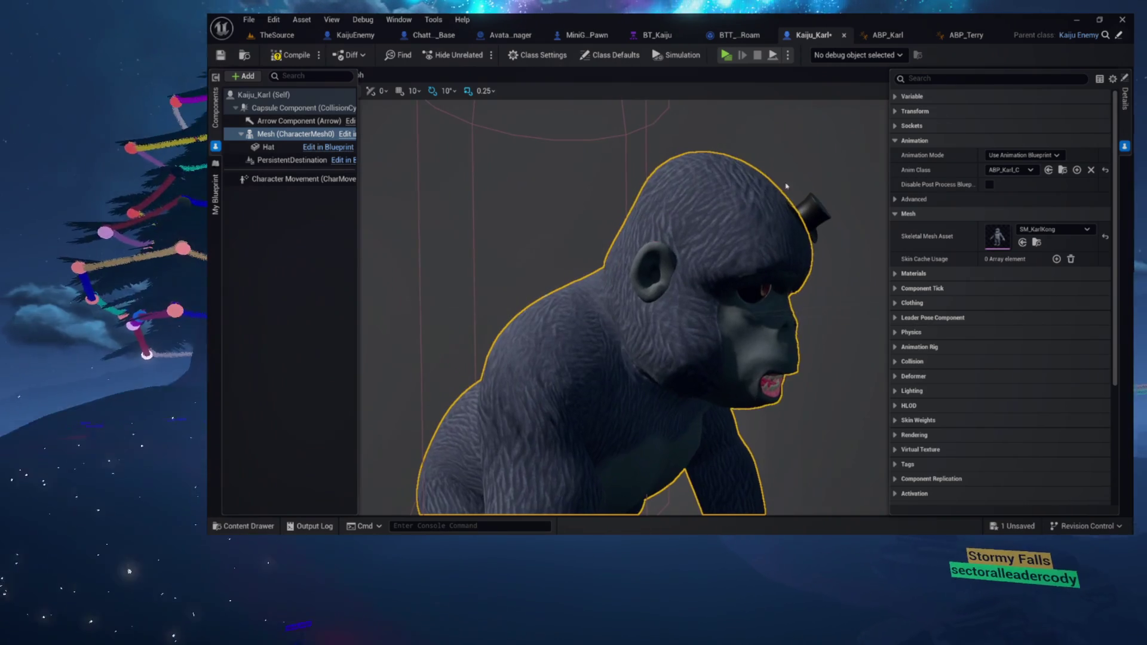
{"action": "left_click", "coordinate": [832, 212]}
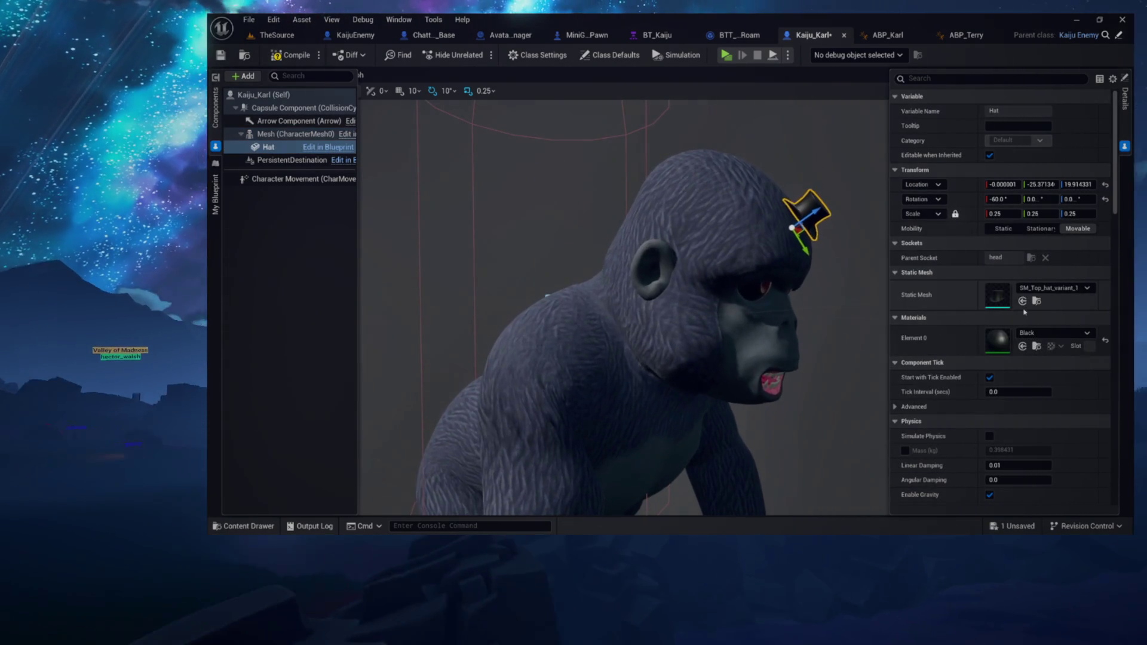
{"action": "left_click", "coordinate": [1037, 301]}
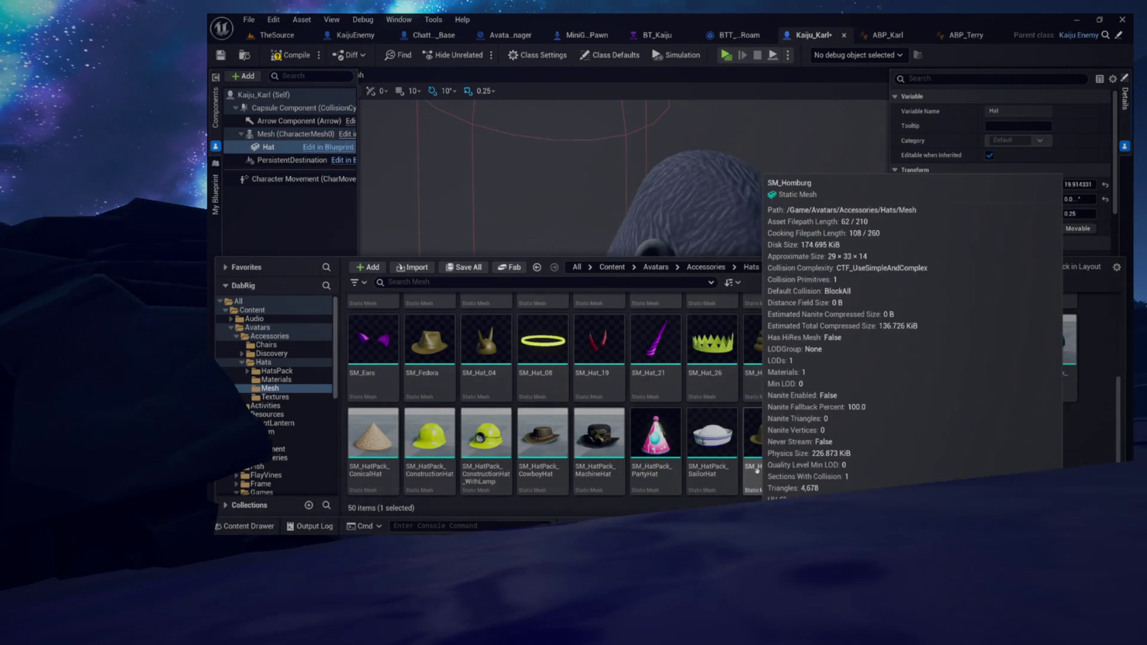
Step: Drag the SM_Top_hat_variant_1 mesh from Hats/Mesh into Kaiju_Karl's components as the hat
{"action": "scroll", "coordinate": [757, 470], "scroll_direction": "up", "scroll_amount": 1}
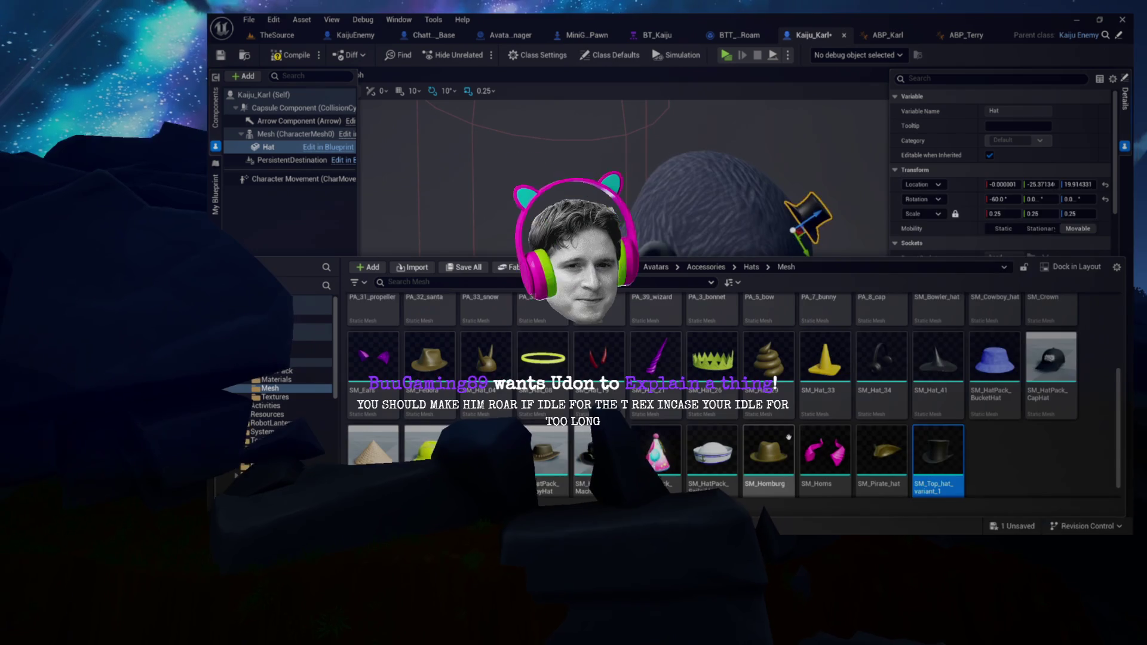
{"action": "scroll", "coordinate": [789, 437], "scroll_direction": "down", "scroll_amount": 1}
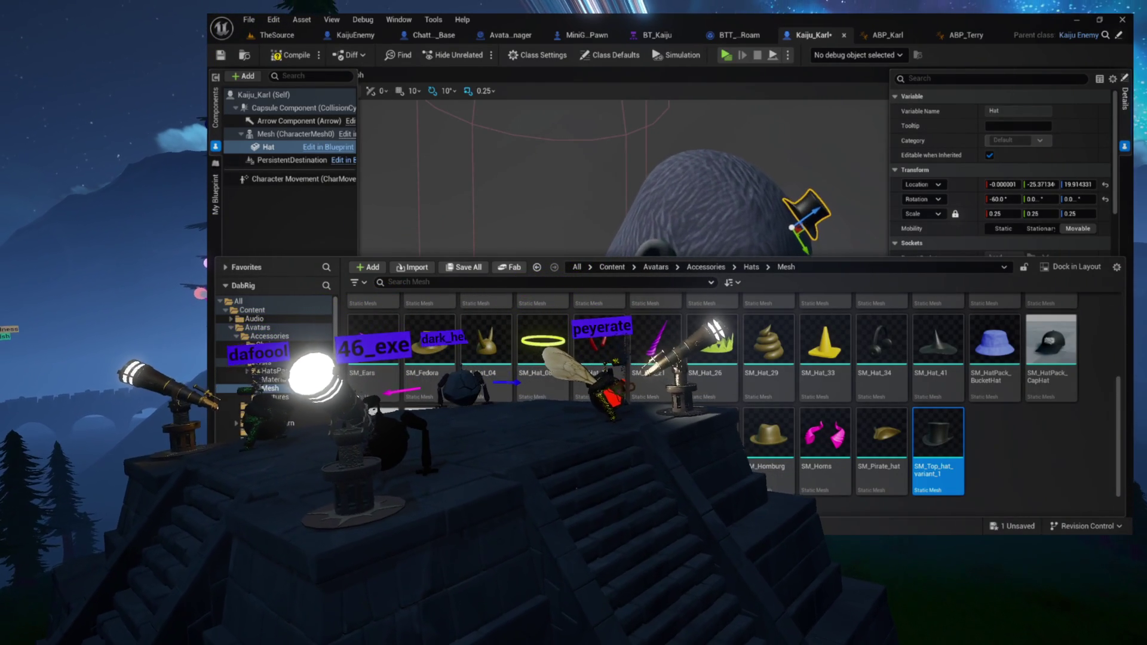
{"action": "mouse_move", "coordinate": [938, 436]}
{"action": "left_mouse_down"}
{"action": "mouse_move", "coordinate": [538, 281]}
{"action": "mouse_move", "coordinate": [355, 226]}
{"action": "left_mouse_up"}
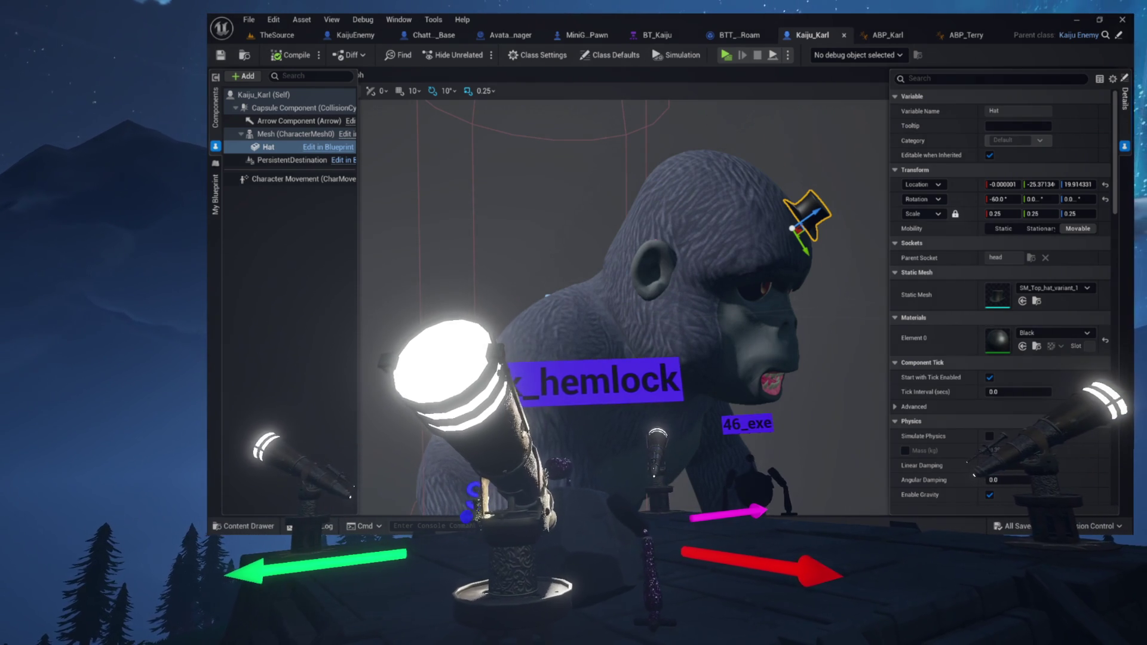
Step: Browse the Accessories folders to Discovery > QueenCrown, select SM_QueenCrown, and close the browser
{"action": "left_click", "coordinate": [1036, 302]}
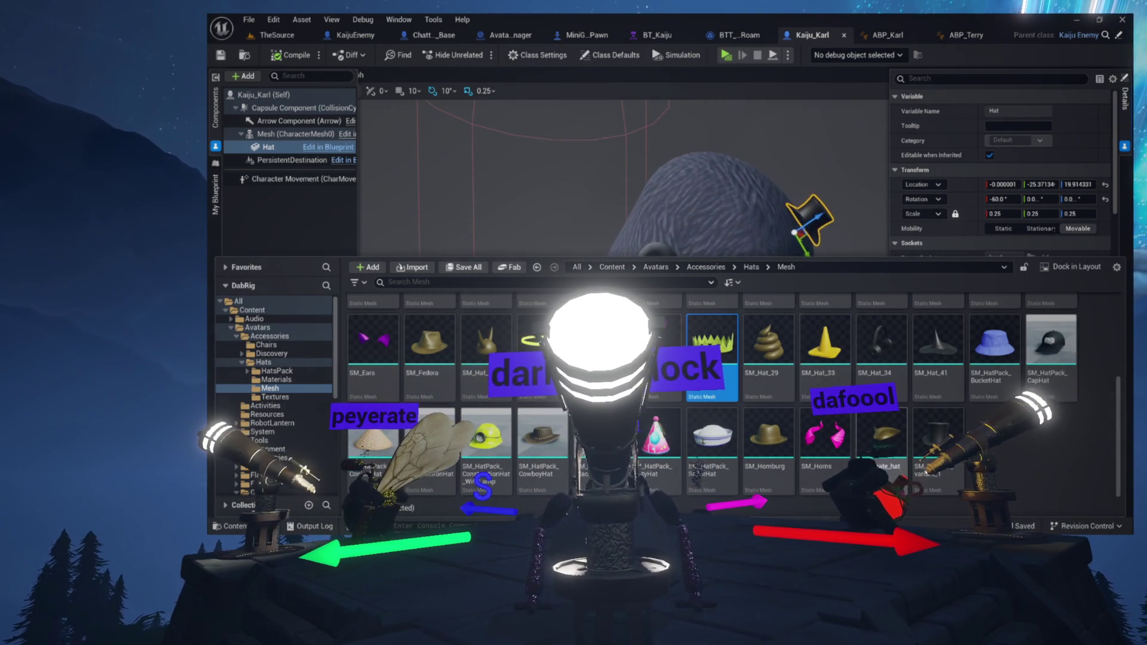
{"action": "scroll", "coordinate": [839, 345], "scroll_direction": "up", "scroll_amount": 2}
{"action": "scroll", "coordinate": [854, 382], "scroll_direction": "up", "scroll_amount": 1}
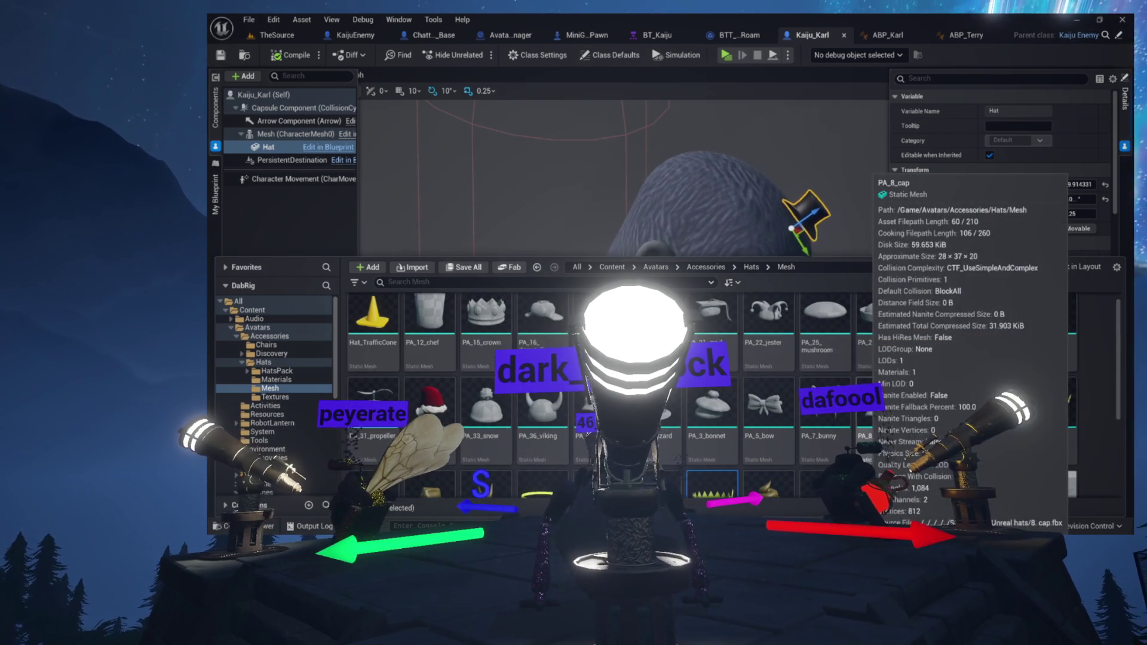
{"action": "scroll", "coordinate": [866, 413], "scroll_direction": "down", "scroll_amount": 1}
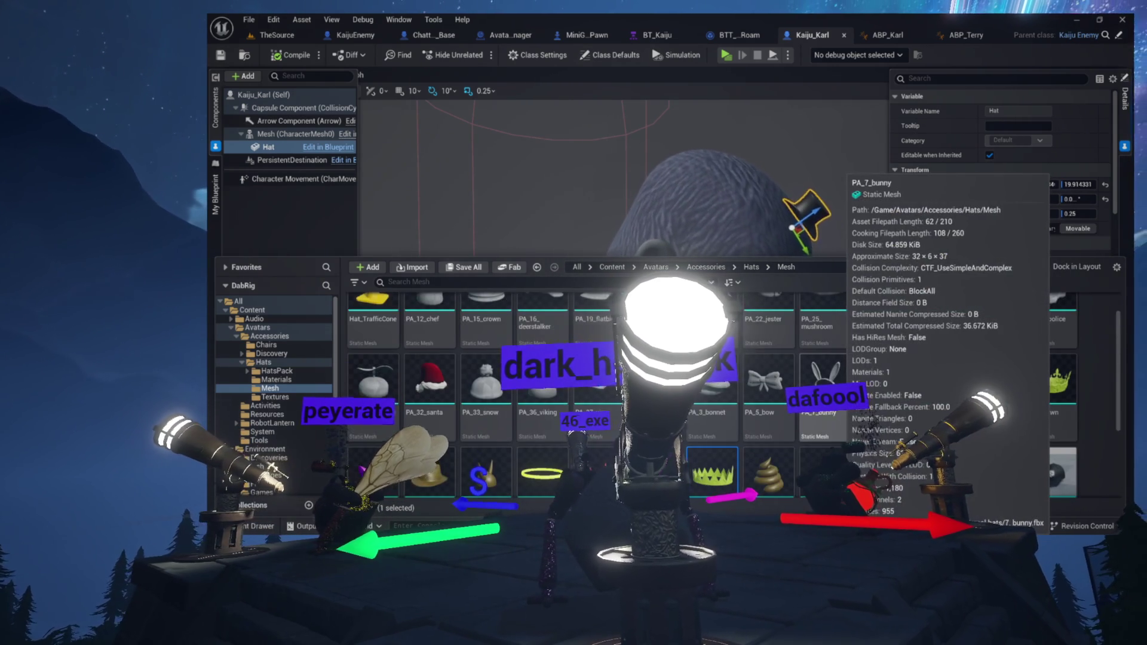
{"action": "scroll", "coordinate": [934, 373], "scroll_direction": "down", "scroll_amount": 1}
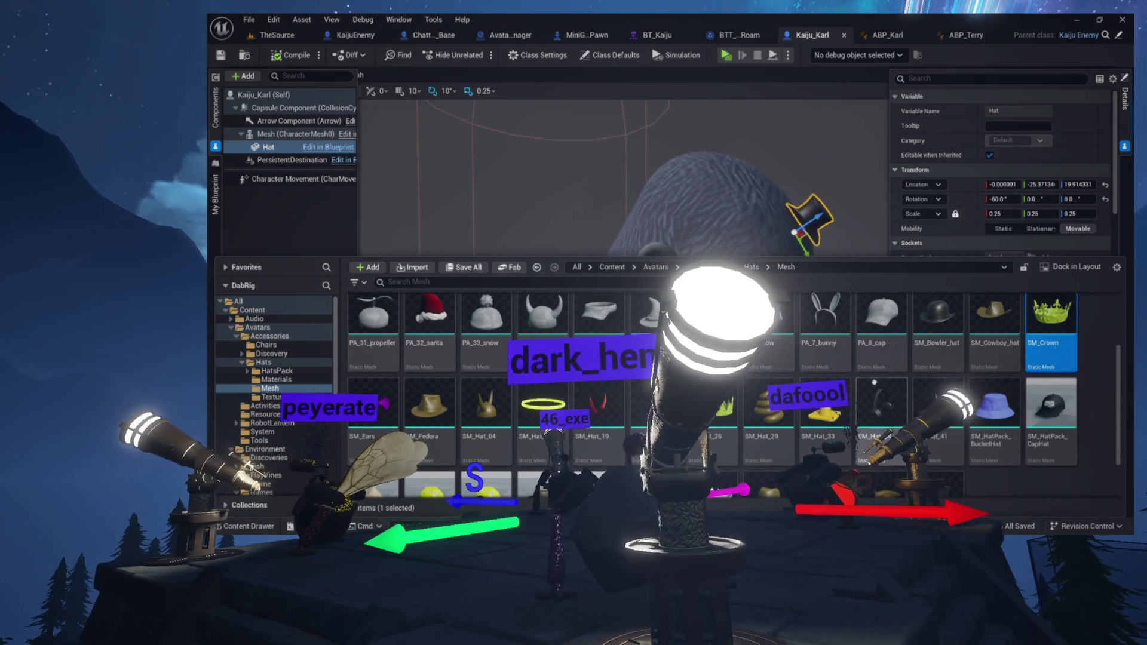
{"action": "scroll", "coordinate": [874, 382], "scroll_direction": "down", "scroll_amount": 1}
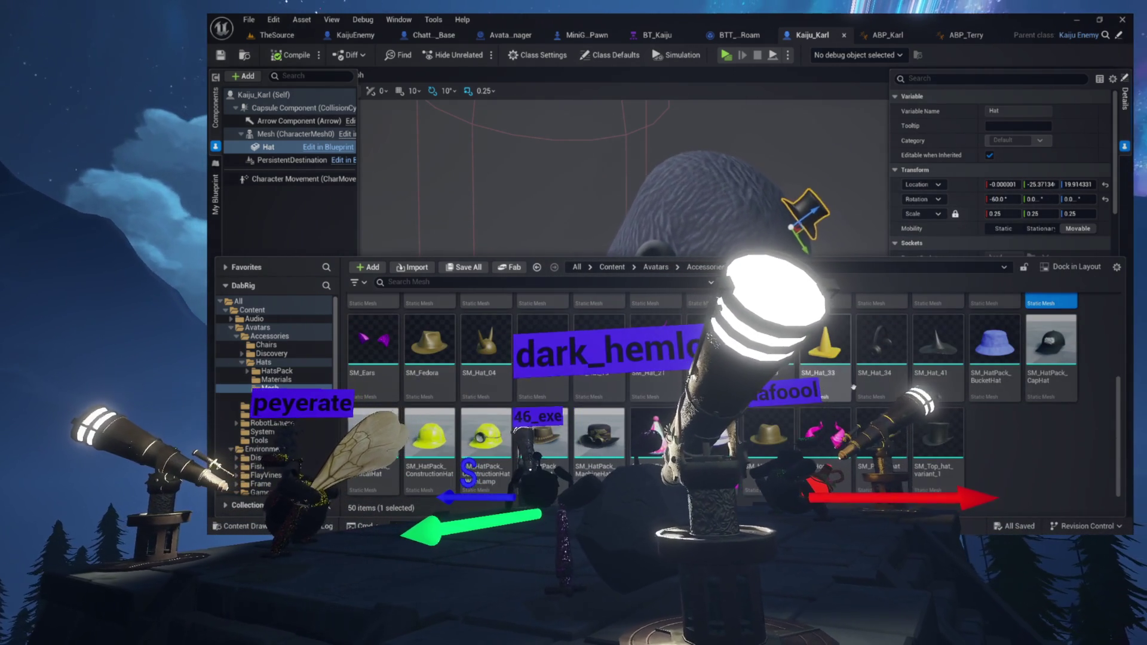
{"action": "left_click", "coordinate": [242, 353]}
{"action": "scroll", "coordinate": [297, 376], "scroll_direction": "down", "scroll_amount": 2}
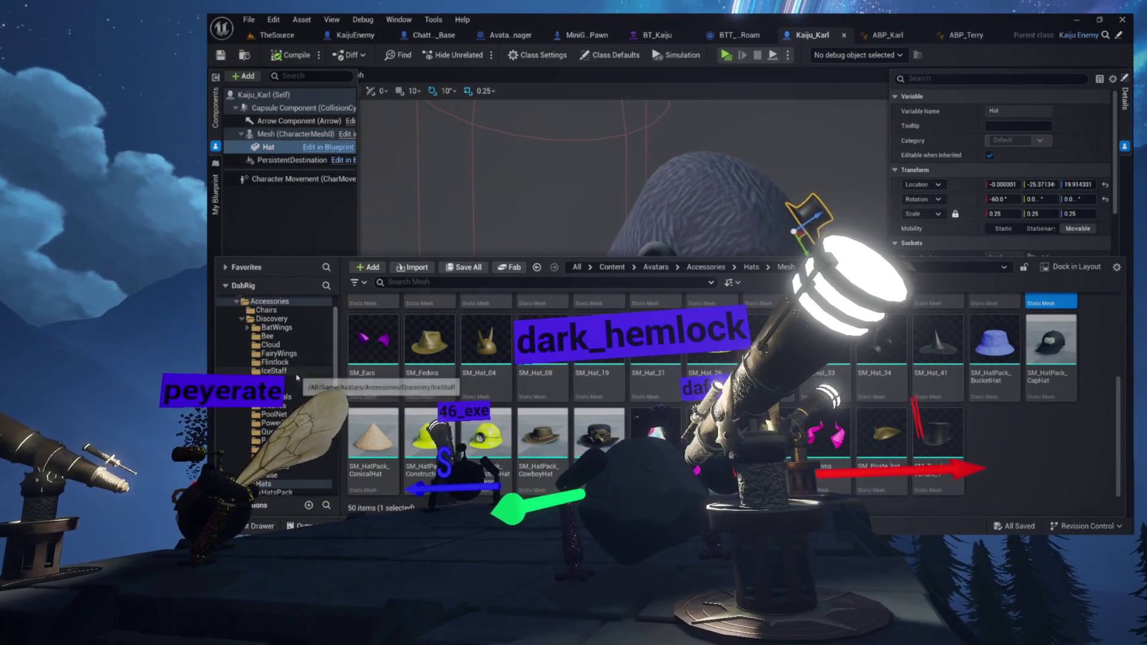
{"action": "scroll", "coordinate": [297, 376], "scroll_direction": "down", "scroll_amount": 2}
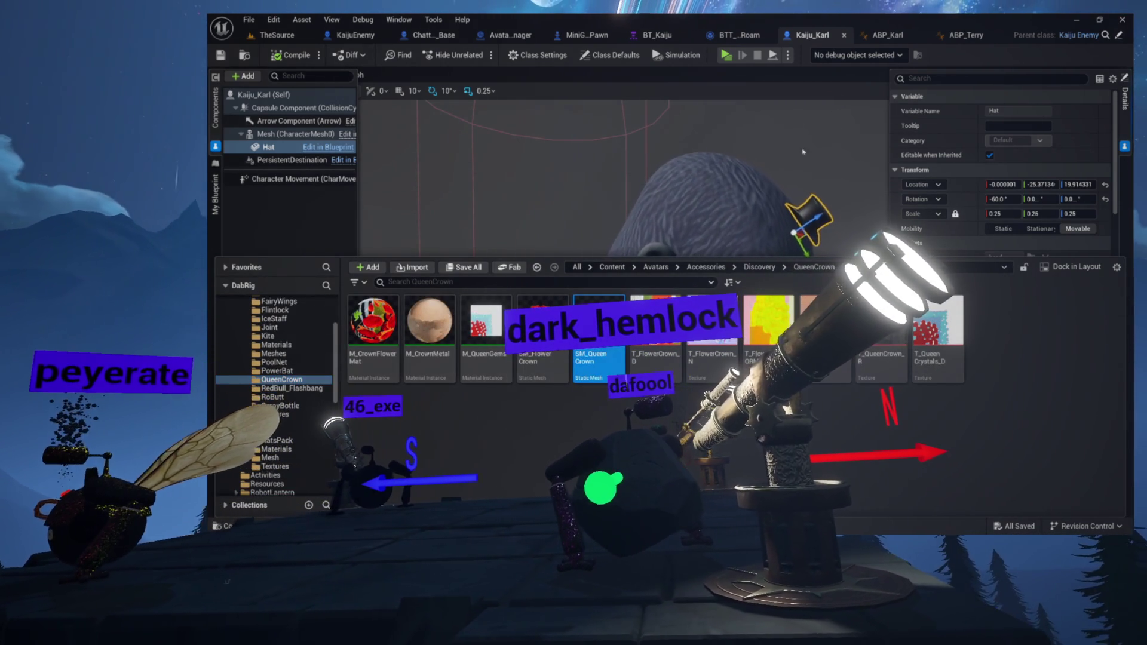
{"action": "left_click", "coordinate": [836, 43]}
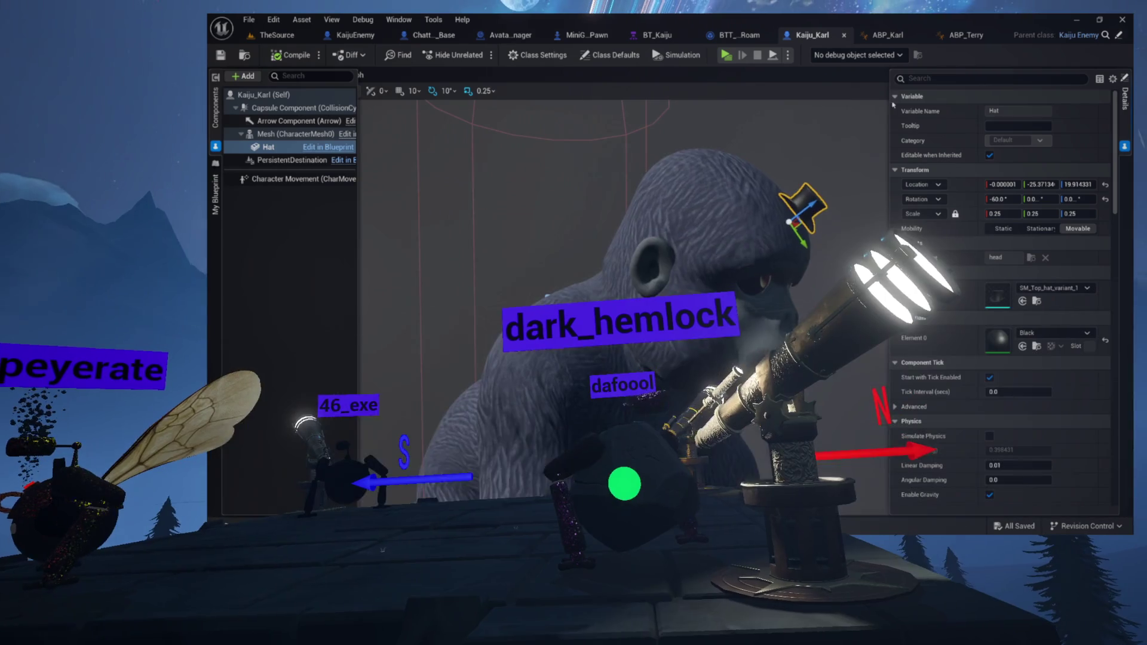
Step: Assign SM_QueenCrown as the Hat's Static Mesh at 0.5 scale and collapse the Components panel
{"action": "left_click", "coordinate": [1022, 302]}
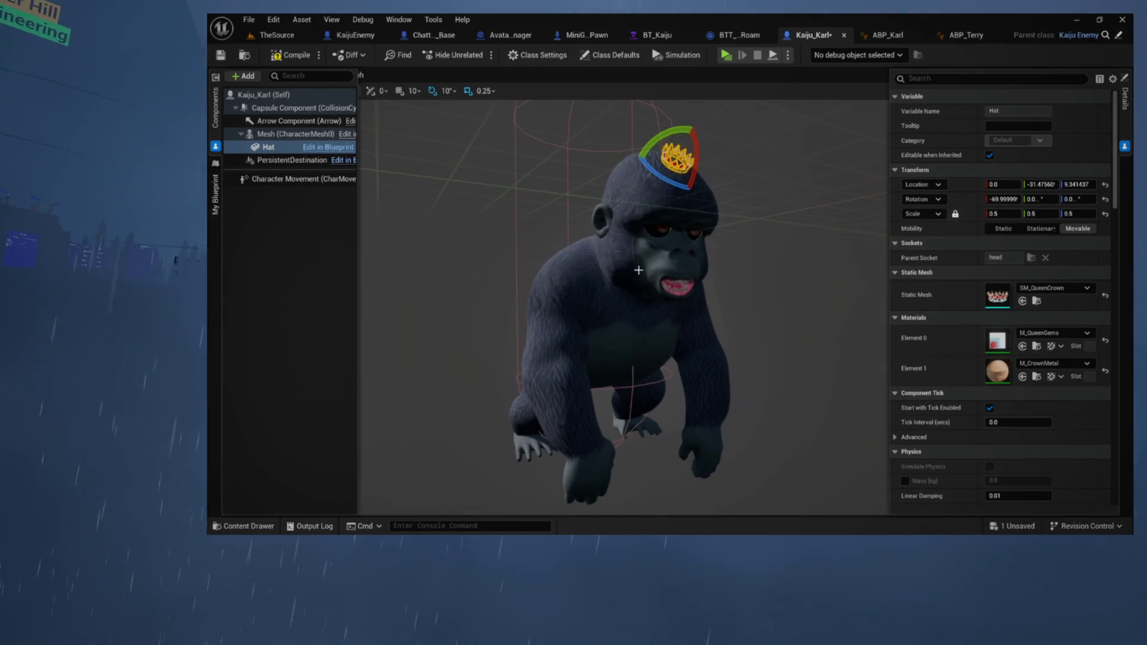
{"action": "left_click", "coordinate": [289, 267]}
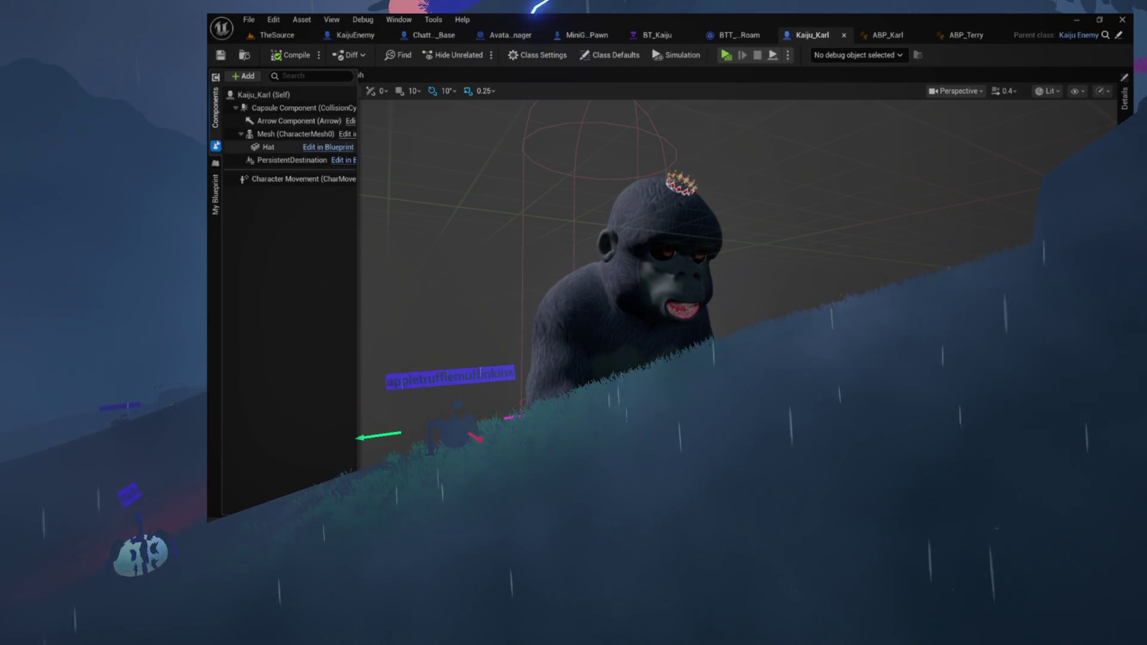
{"action": "left_click", "coordinate": [215, 122]}
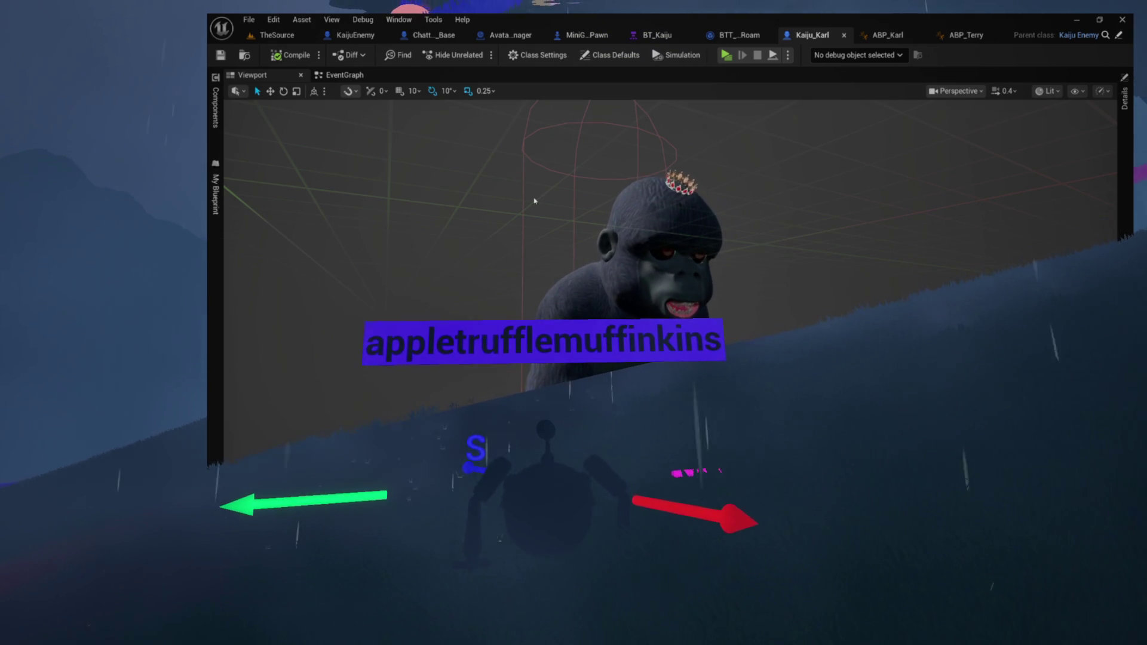
Step: Close the BTT_KaijuRoam, MiniGamePawn, AvatarManager, BT_Kaiju, Kaiju_Karl, ABP_Karl and ABP_Terry tabs
{"action": "left_click", "coordinate": [345, 75]}
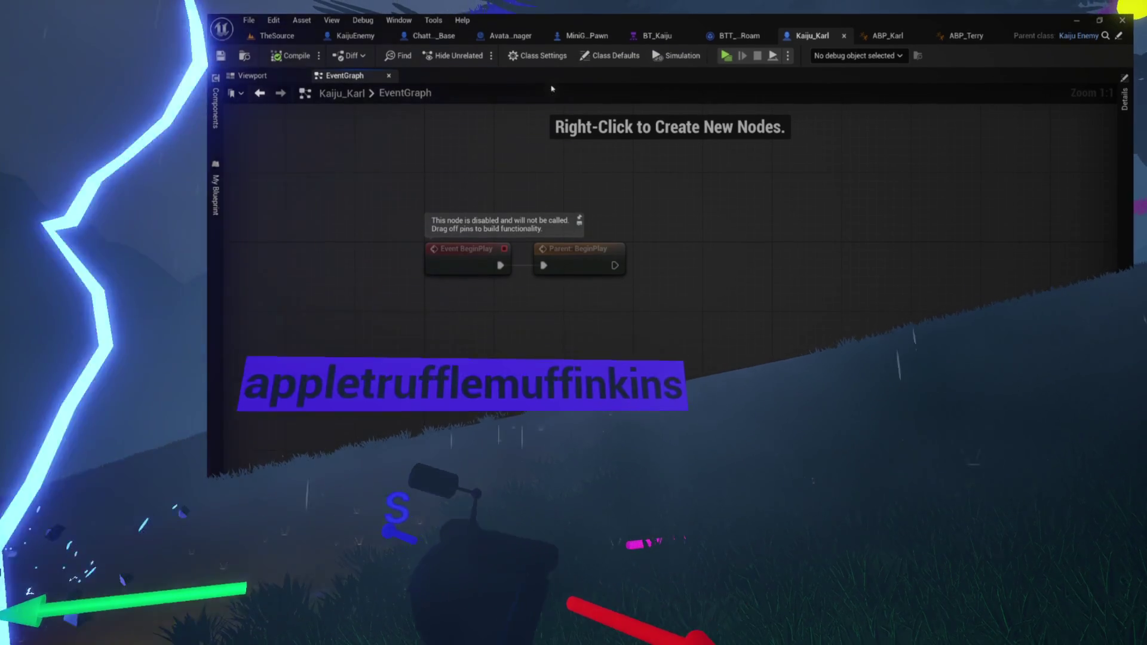
{"action": "left_click", "coordinate": [740, 35]}
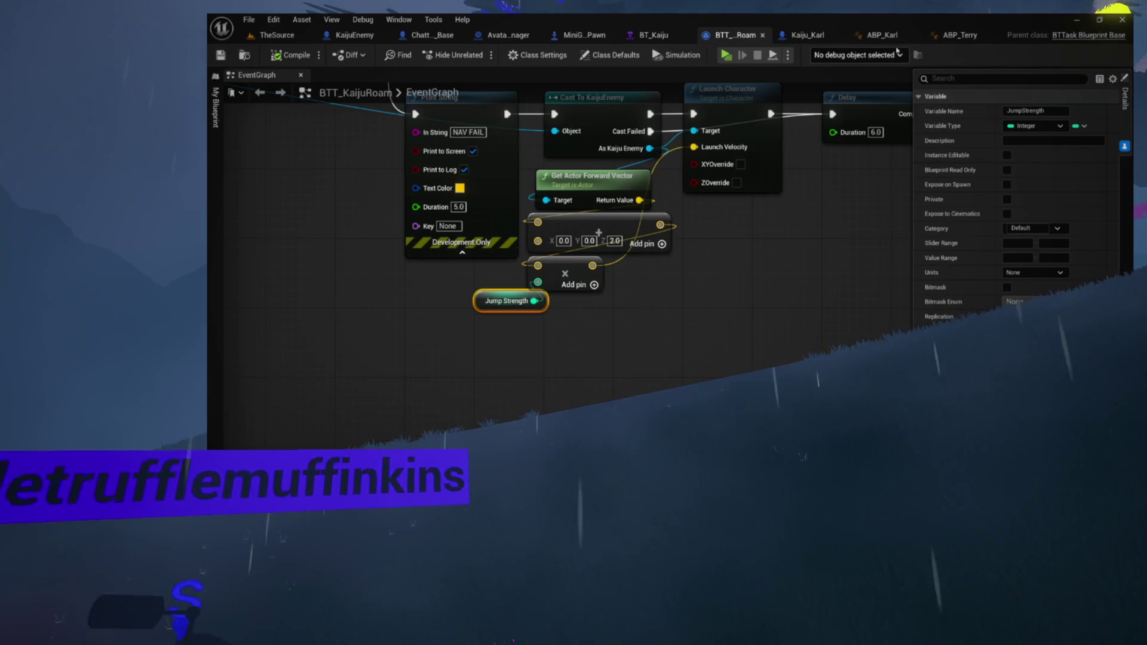
{"action": "left_click", "coordinate": [760, 36]}
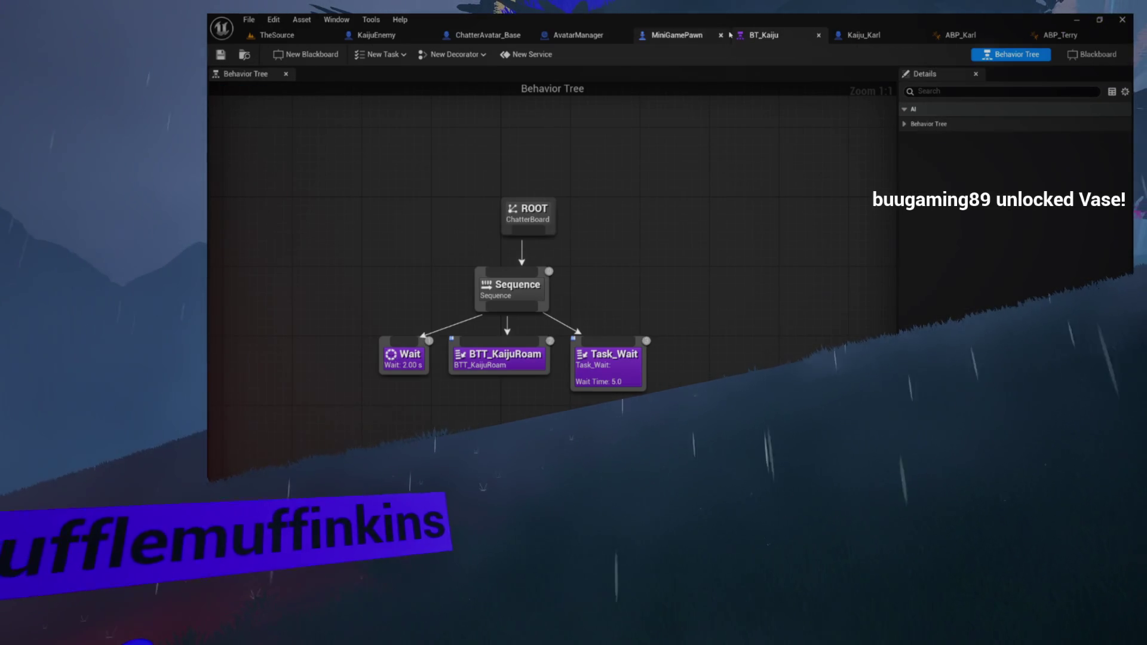
{"action": "left_click", "coordinate": [722, 36]}
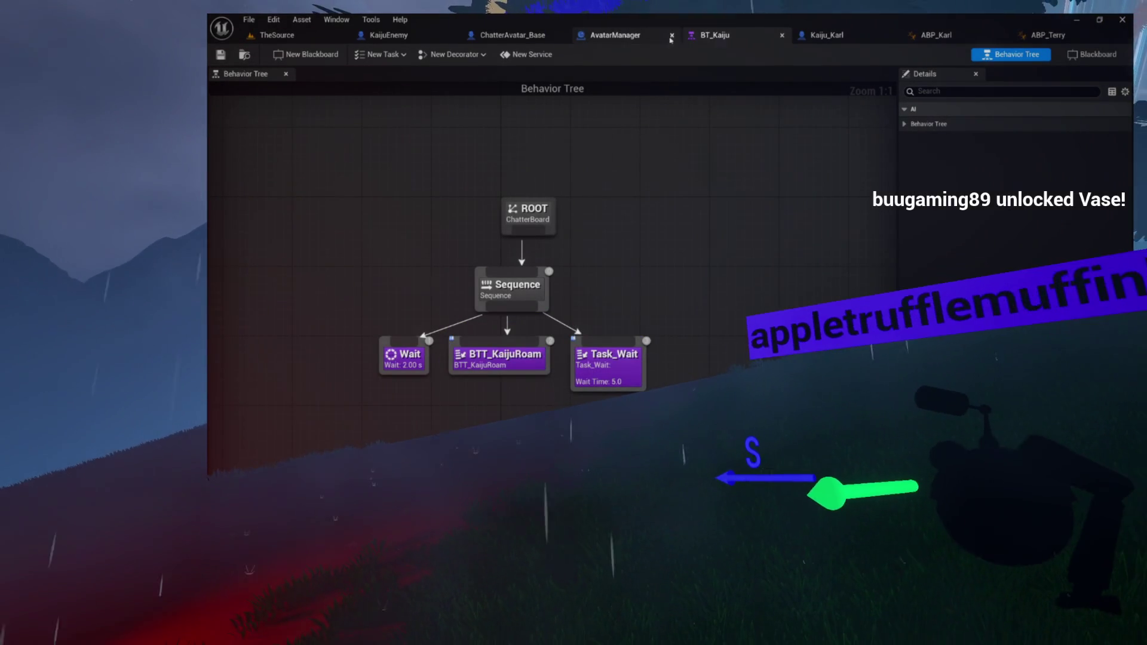
{"action": "left_click", "coordinate": [668, 36]}
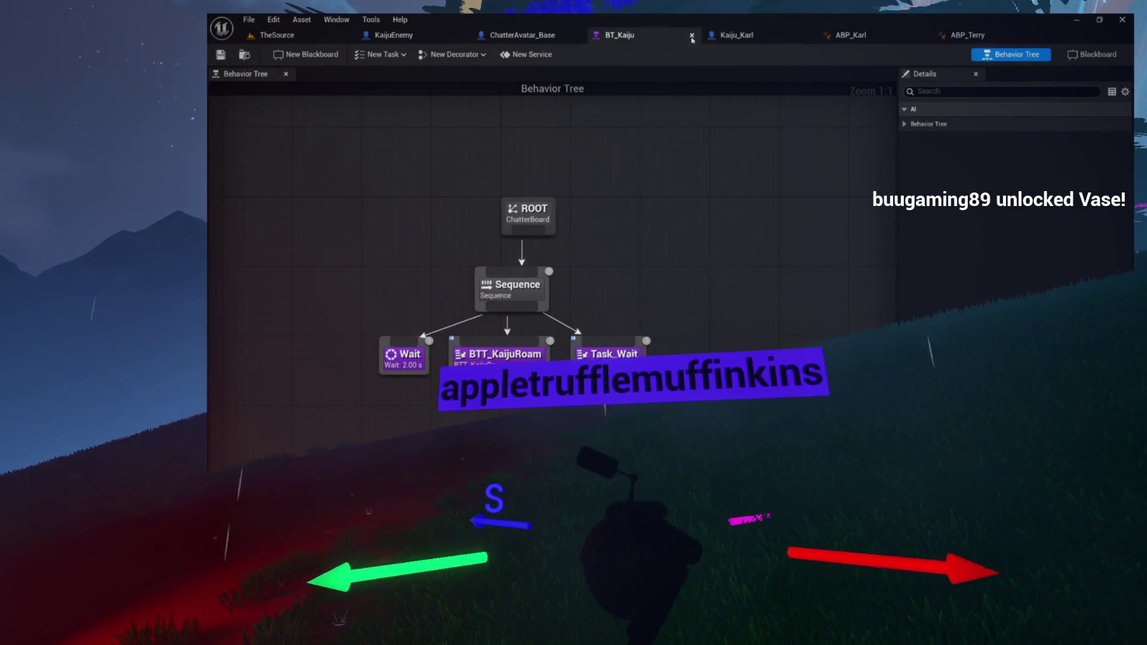
{"action": "left_click", "coordinate": [692, 35]}
{"action": "left_click", "coordinate": [692, 35]}
{"action": "left_click", "coordinate": [692, 36]}
{"action": "left_click", "coordinate": [692, 35]}
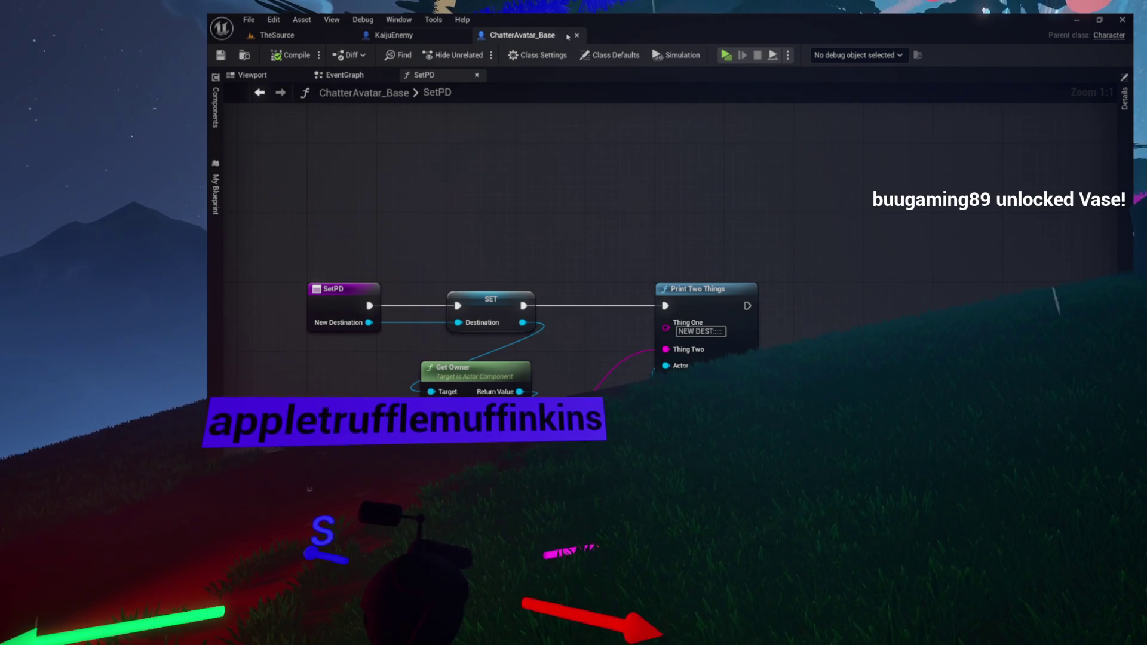
Step: From KaijuEnemy, browse to Environment > Games and reopen the Kaiju_Karl blueprint
{"action": "left_click", "coordinate": [392, 35]}
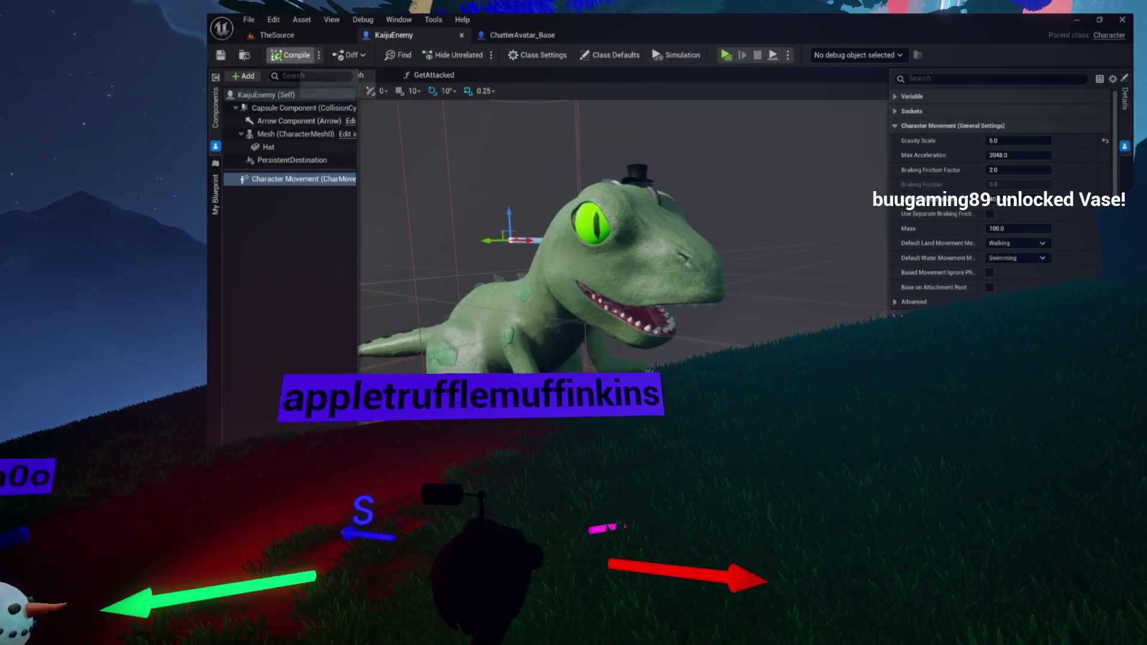
{"action": "left_click", "coordinate": [249, 58]}
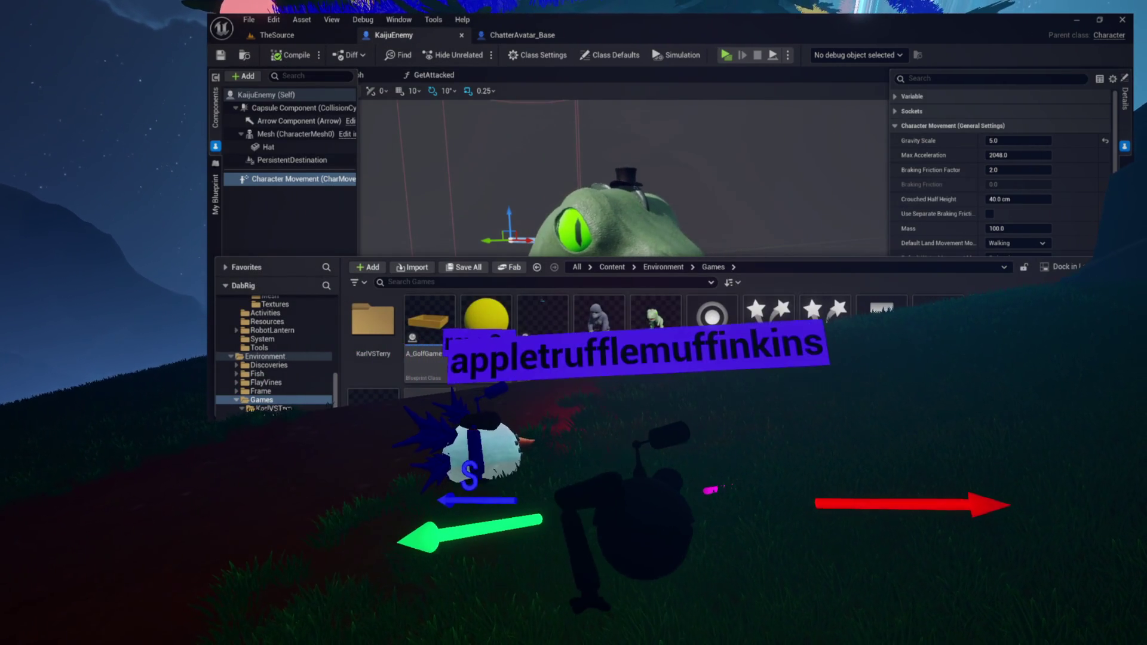
{"action": "double_click", "coordinate": [597, 320]}
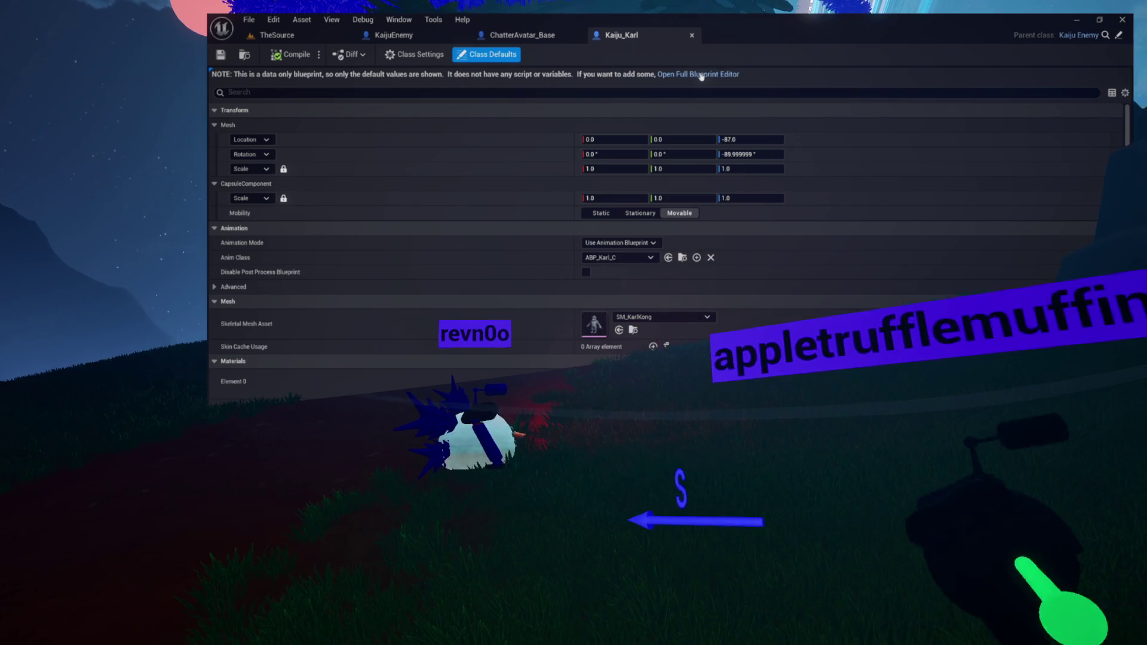
{"action": "left_click", "coordinate": [701, 75]}
{"action": "left_click_drag", "start_coordinate": [529, 206], "coordinate": [622, 284]}
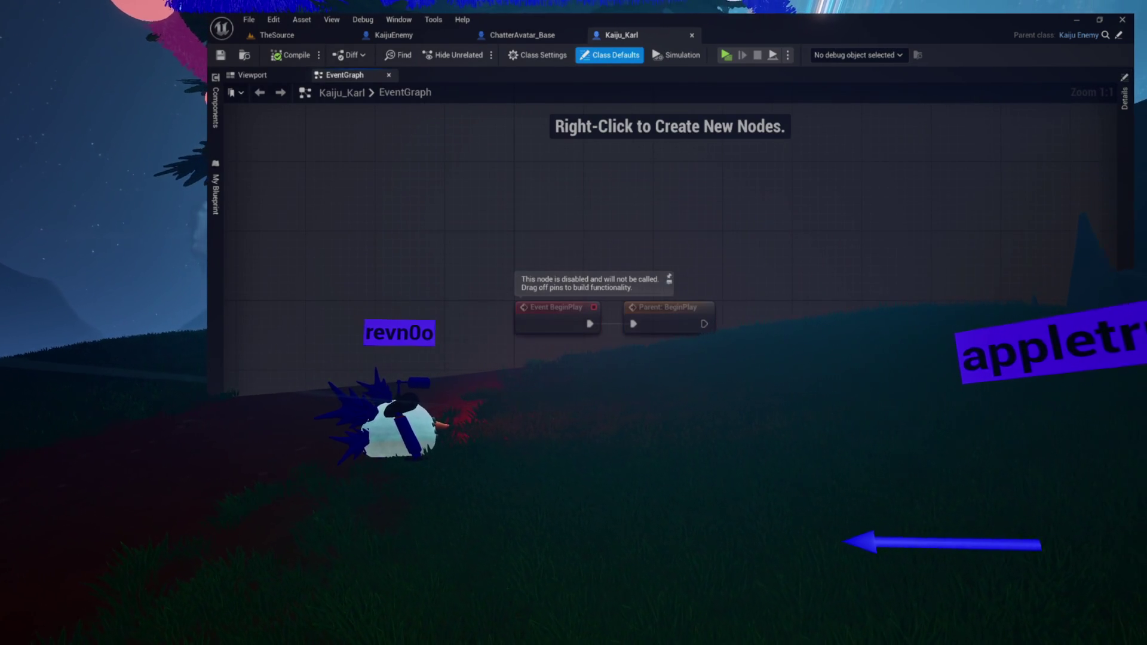
{"action": "left_click", "coordinate": [252, 75]}
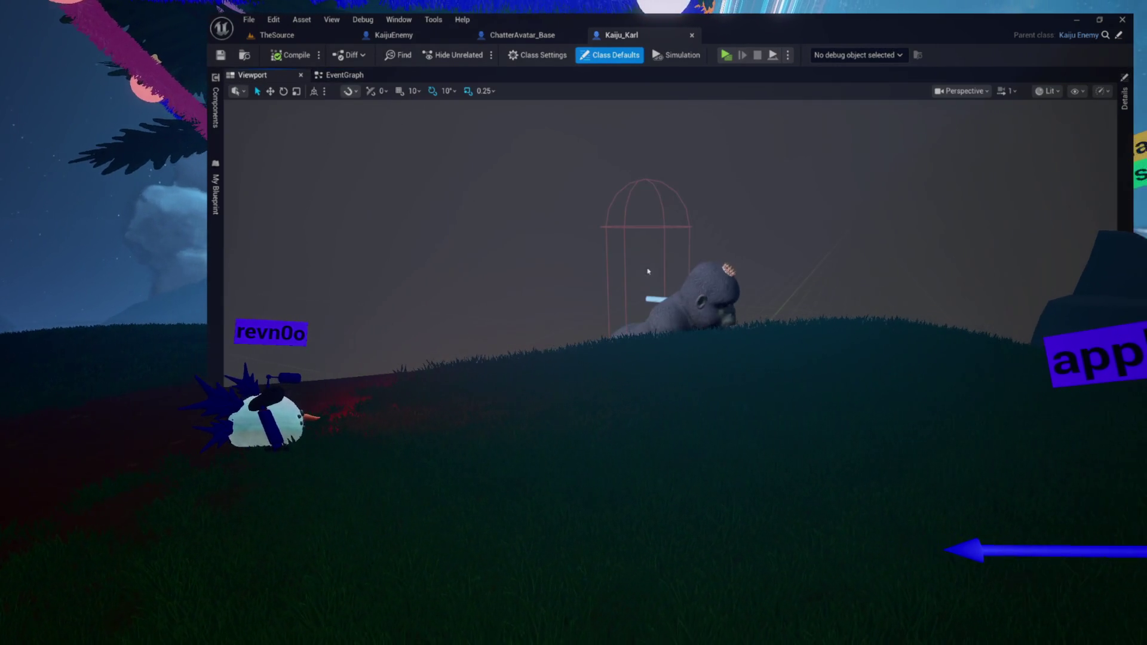
{"action": "scroll", "coordinate": [730, 321], "scroll_direction": "up", "scroll_amount": 5}
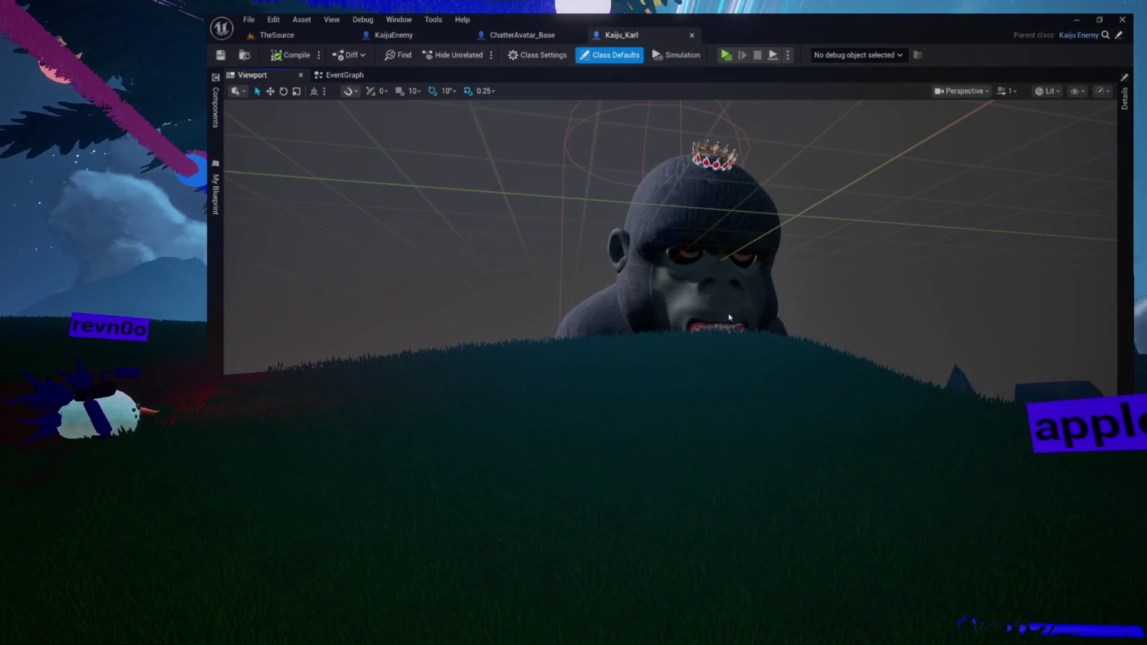
{"action": "scroll", "coordinate": [730, 331], "scroll_direction": "up", "scroll_amount": 3}
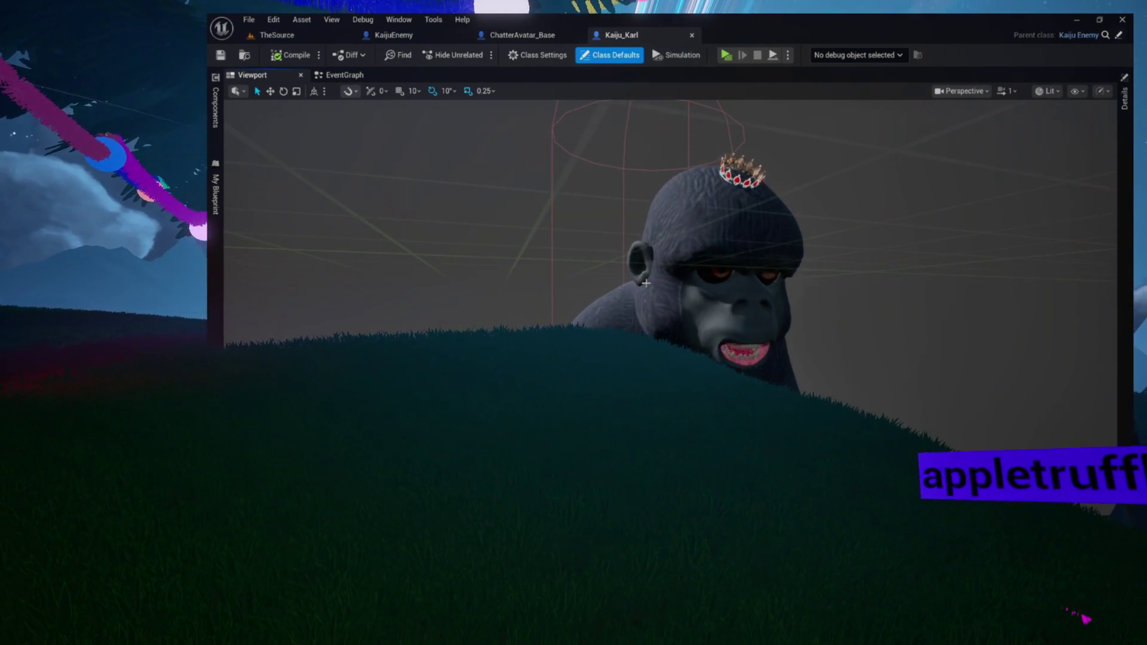
{"action": "scroll", "coordinate": [730, 330], "scroll_direction": "down", "scroll_amount": 1}
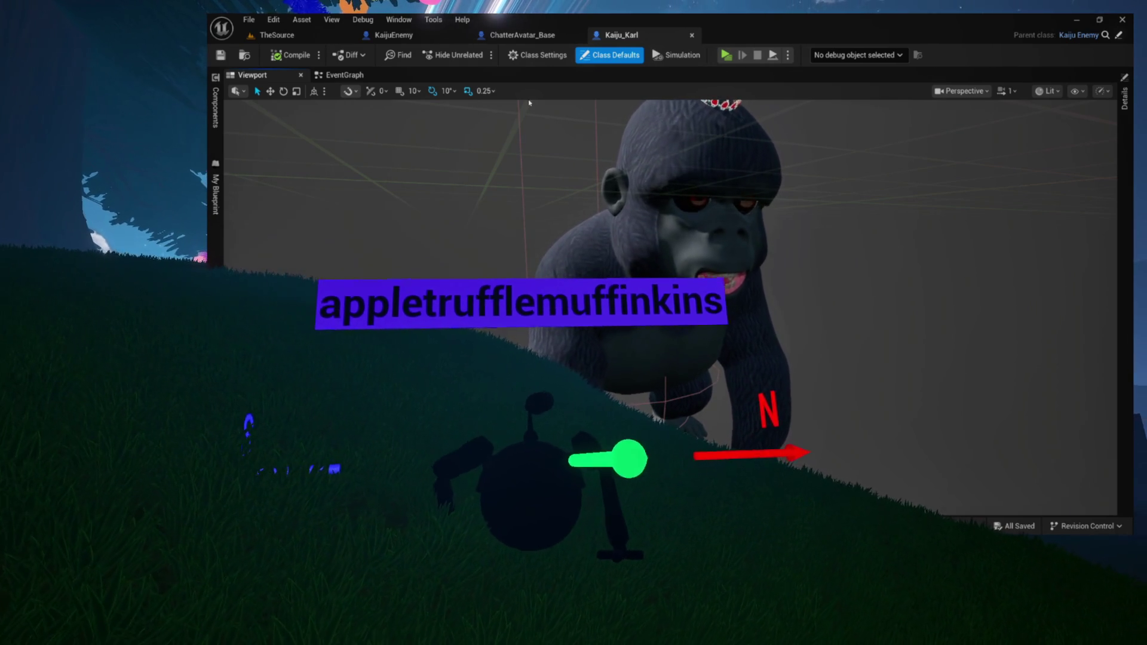
{"action": "left_click", "coordinate": [417, 39]}
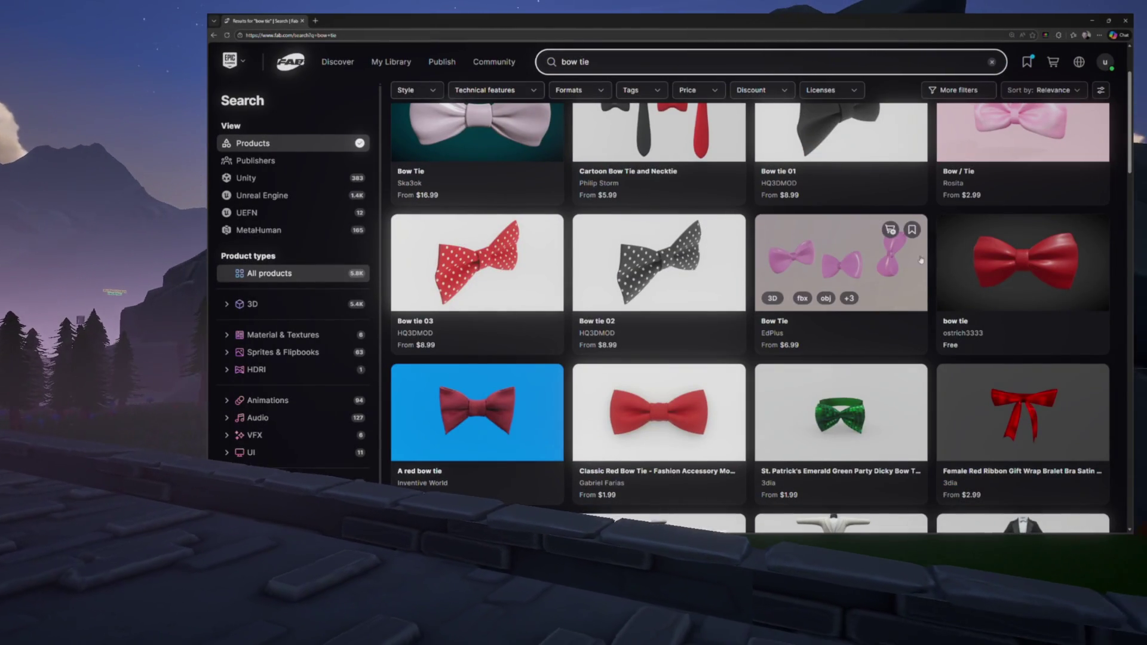
Step: Scroll to the top of Fab's bow tie search results
{"action": "scroll", "coordinate": [836, 302], "scroll_direction": "up", "scroll_amount": 3}
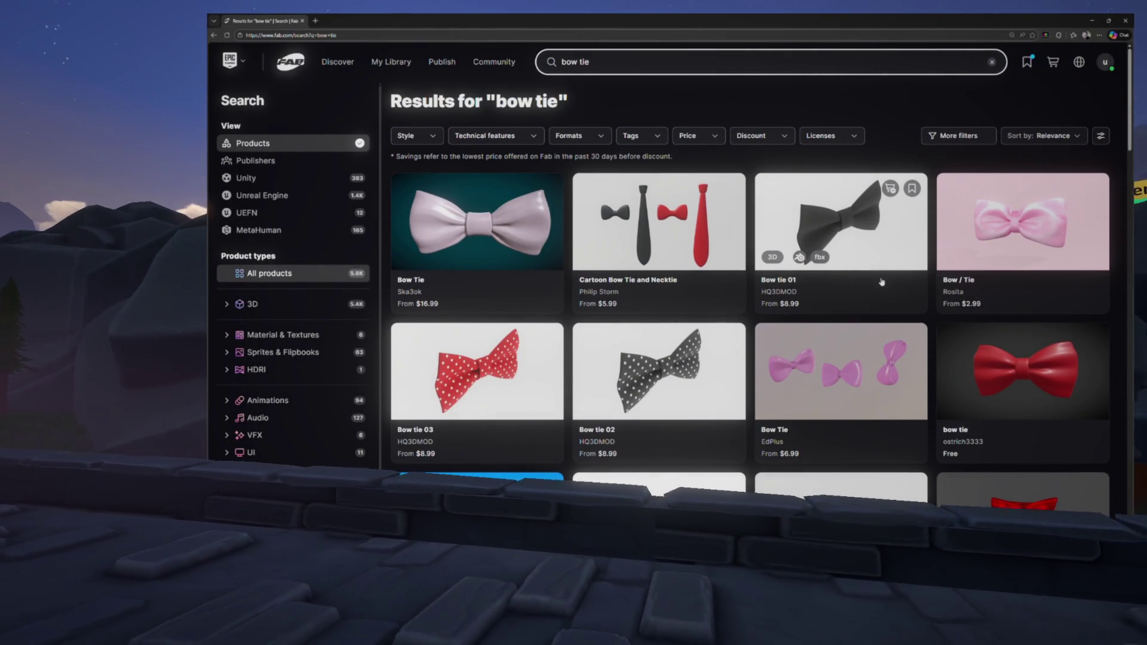
{"action": "left_click", "coordinate": [1048, 215]}
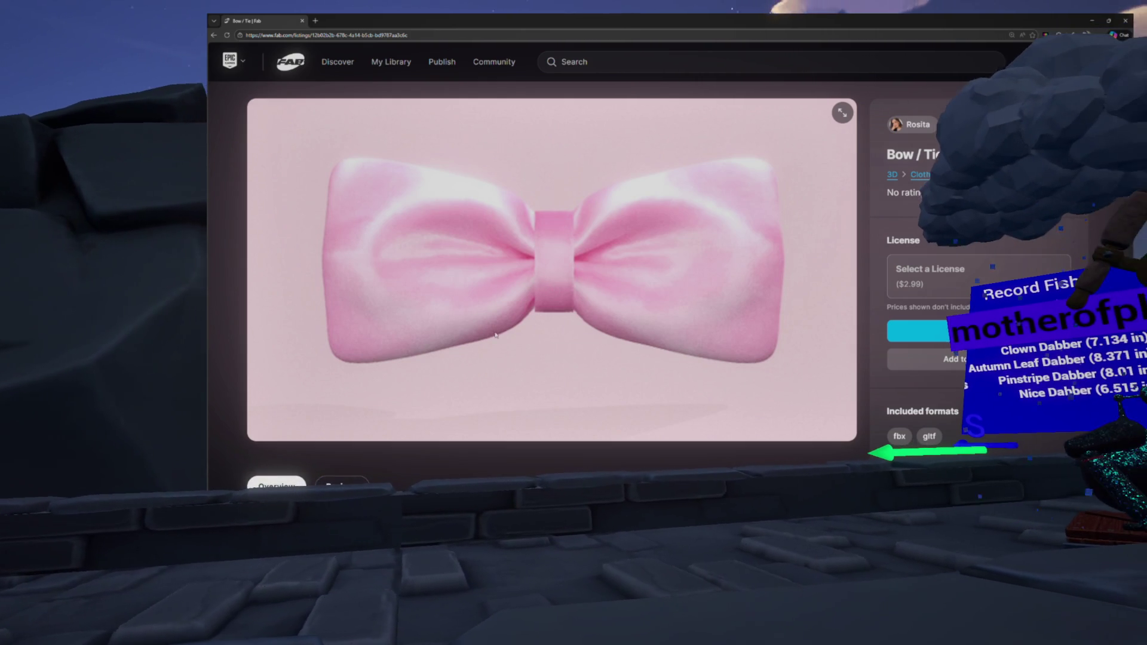
{"action": "key", "text": "alt+Left"}
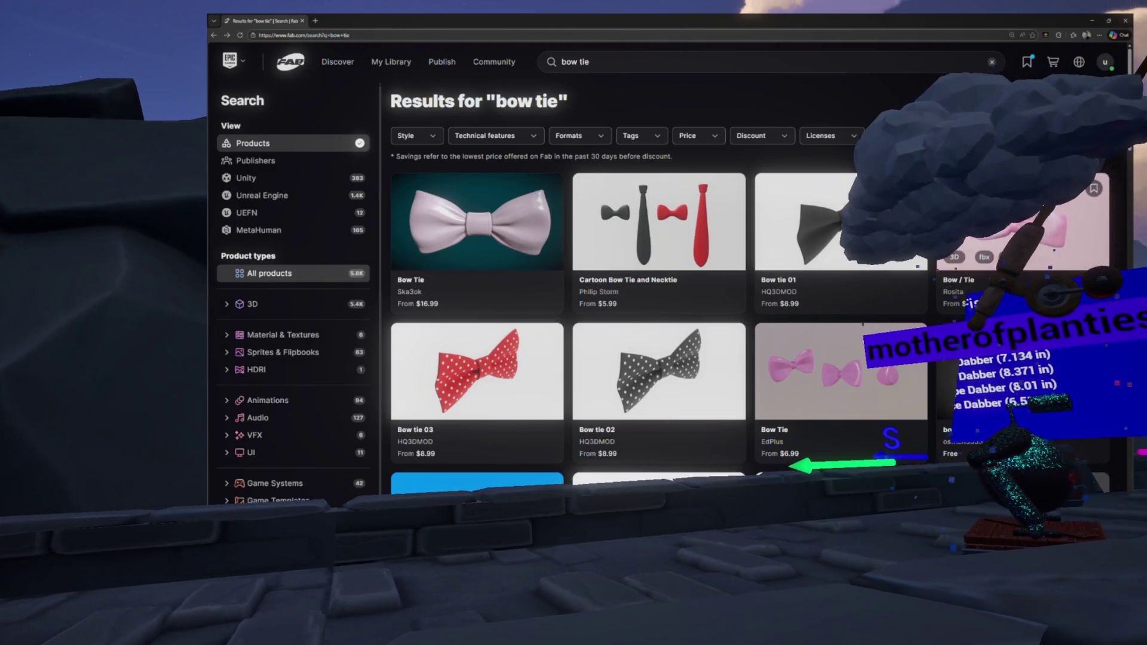
{"action": "key", "text": "alt+Right"}
{"action": "scroll", "coordinate": [468, 422], "scroll_direction": "down", "scroll_amount": 5}
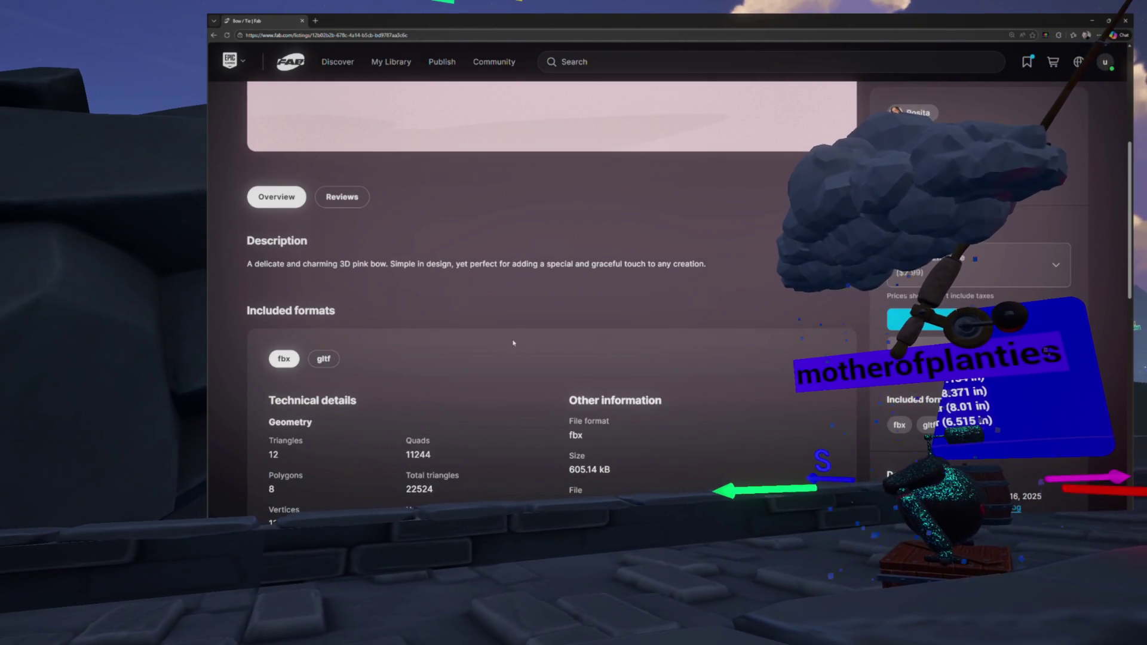
{"action": "scroll", "coordinate": [513, 343], "scroll_direction": "down", "scroll_amount": 2}
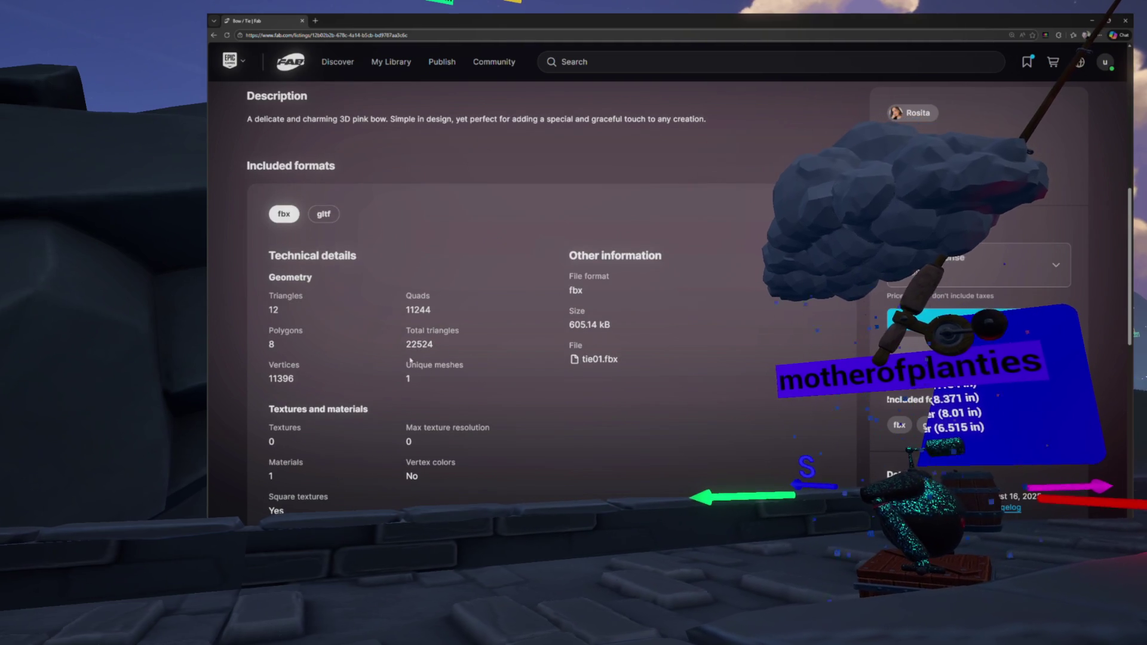
{"action": "left_click", "coordinate": [413, 345]}
{"action": "scroll", "coordinate": [431, 334], "scroll_direction": "up", "scroll_amount": 5}
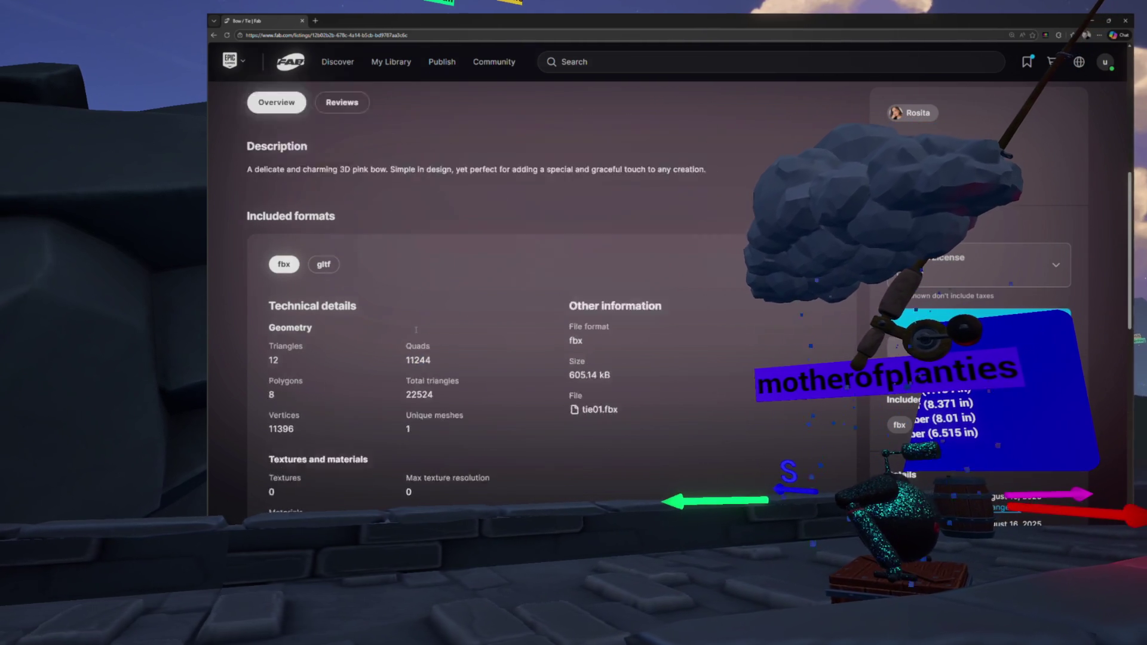
{"action": "scroll", "coordinate": [457, 315], "scroll_direction": "down", "scroll_amount": 5}
{"action": "scroll", "coordinate": [458, 315], "scroll_direction": "down", "scroll_amount": 1}
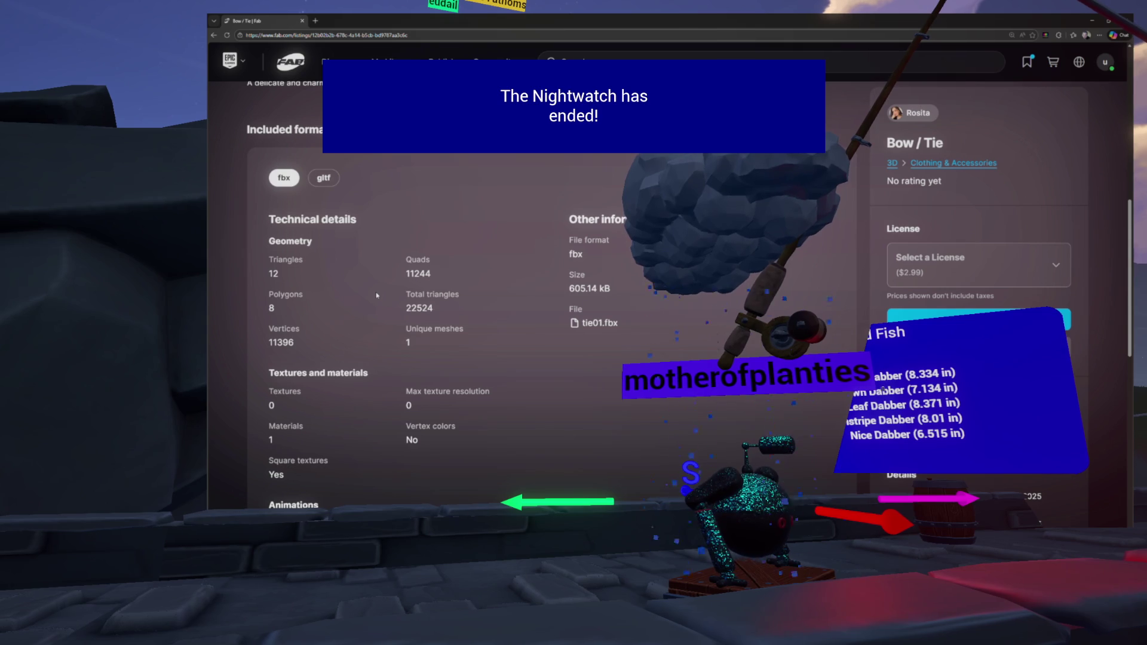
{"action": "scroll", "coordinate": [988, 216], "scroll_direction": "down", "scroll_amount": 5}
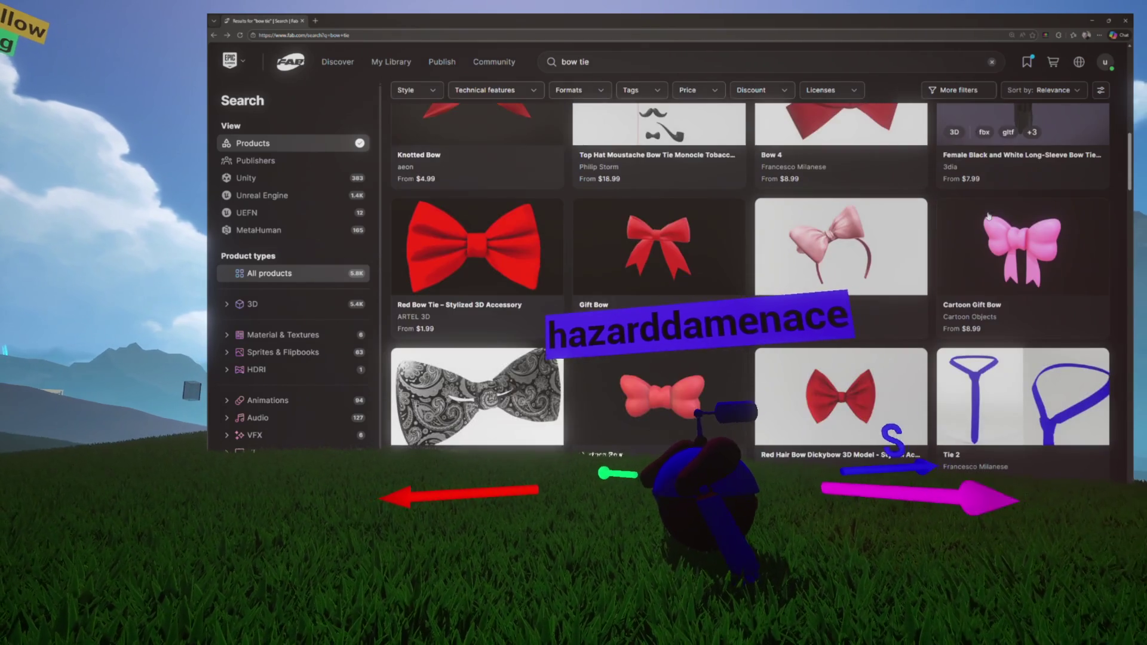
{"action": "scroll", "coordinate": [988, 216], "scroll_direction": "down", "scroll_amount": 4}
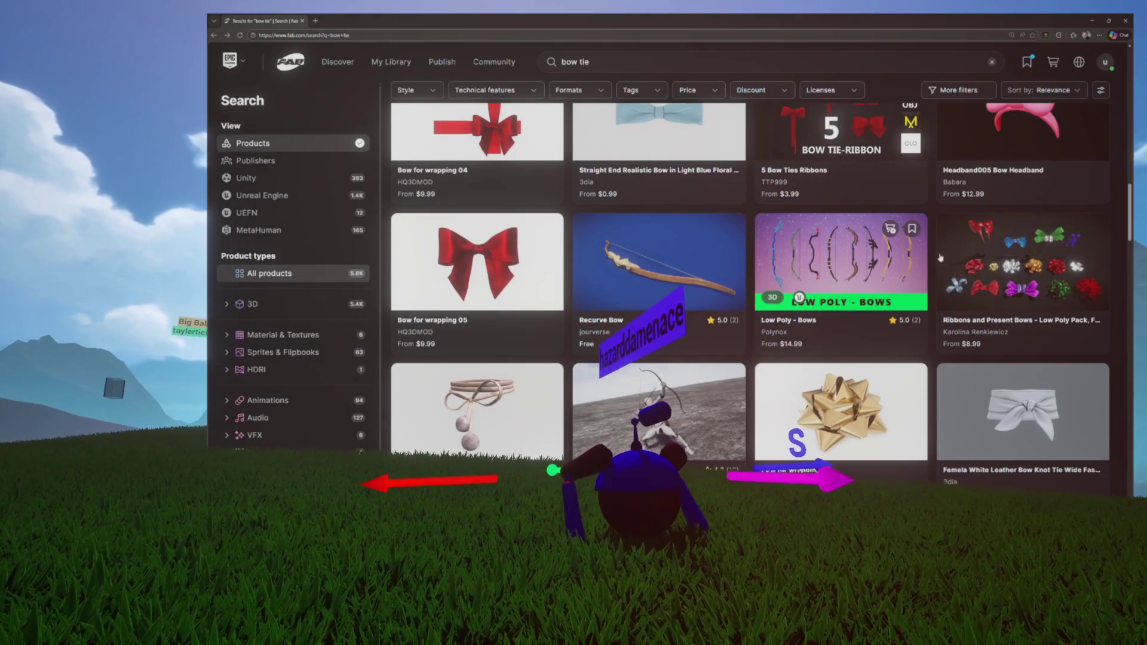
Step: Look through the bow tie results, then return to Unreal Editor's KaijuEnemy blueprint
{"action": "scroll", "coordinate": [940, 258], "scroll_direction": "down", "scroll_amount": 4}
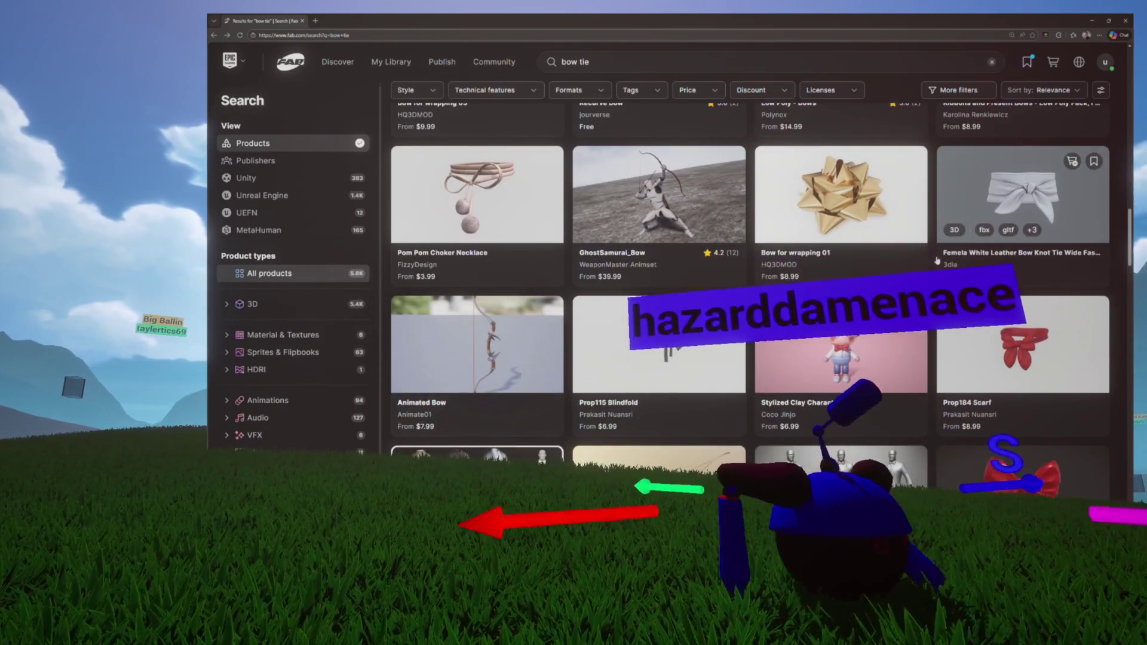
{"action": "scroll", "coordinate": [938, 260], "scroll_direction": "down", "scroll_amount": 2}
{"action": "scroll", "coordinate": [937, 261], "scroll_direction": "up", "scroll_amount": 3}
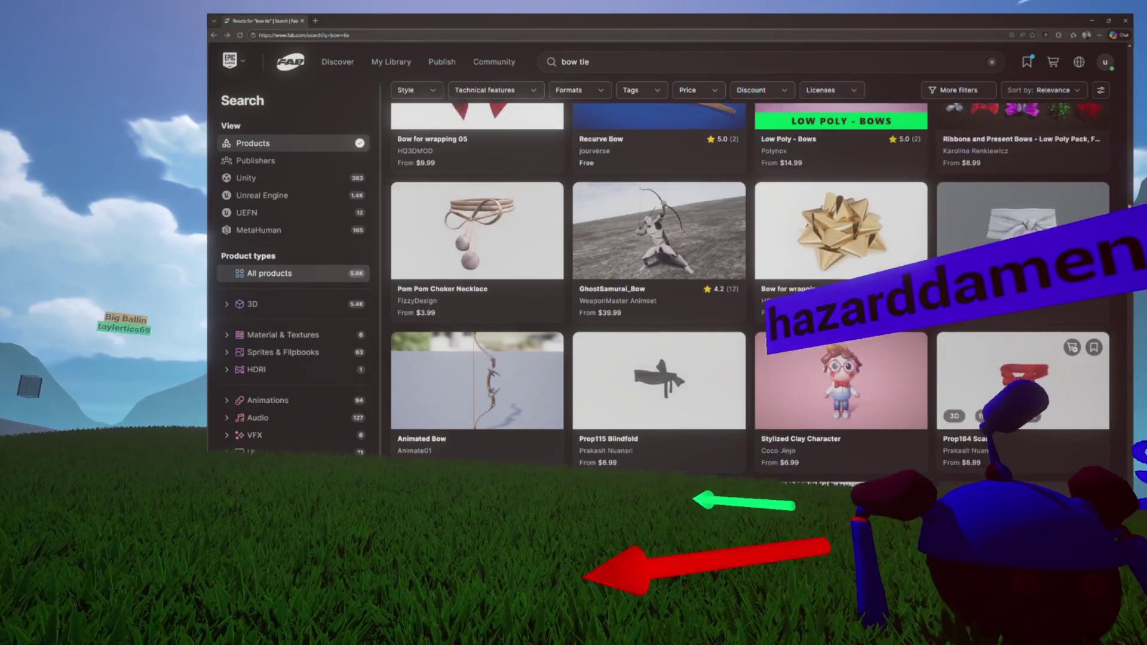
{"action": "scroll", "coordinate": [938, 260], "scroll_direction": "up", "scroll_amount": 15}
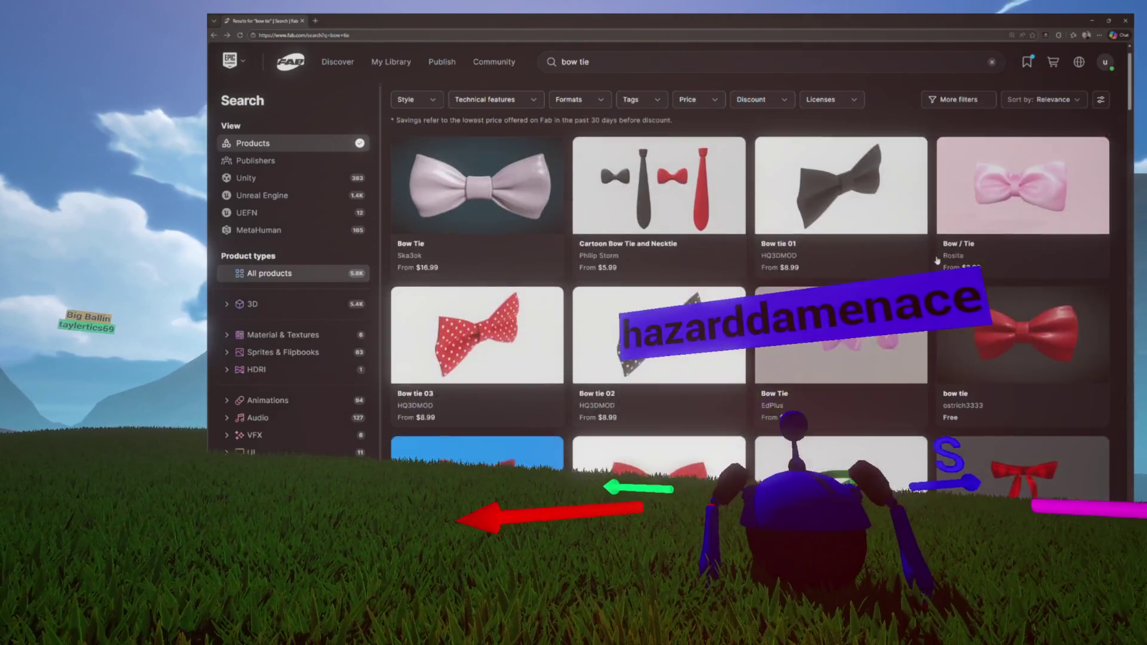
{"action": "scroll", "coordinate": [937, 261], "scroll_direction": "up", "scroll_amount": 1}
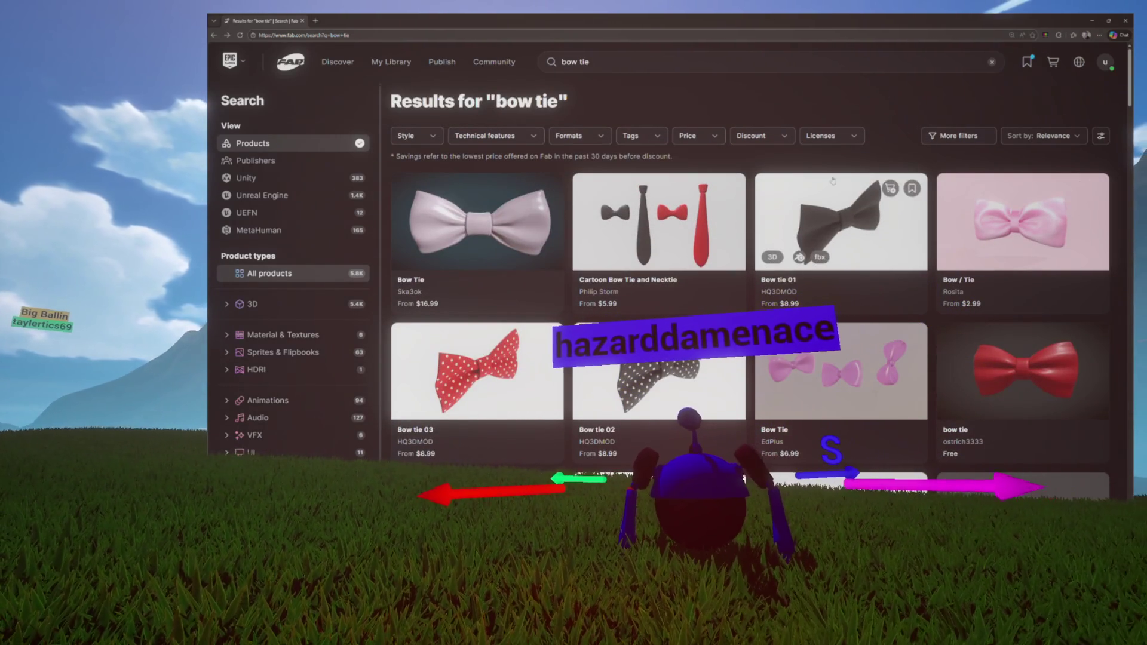
{"action": "key", "text": "alt+Tab"}
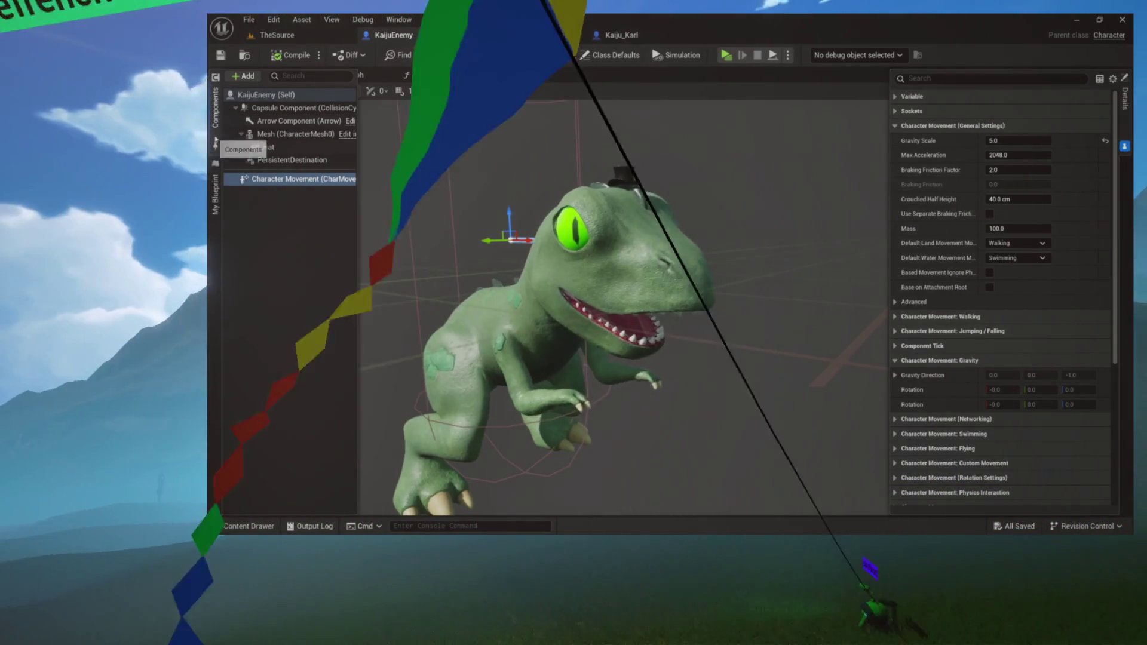
Step: Look through the open Kaiju_Karl, ChatterAvatar_Base SetPD and KaijuEnemy tabs
{"action": "key", "text": "ctrl+Tab"}
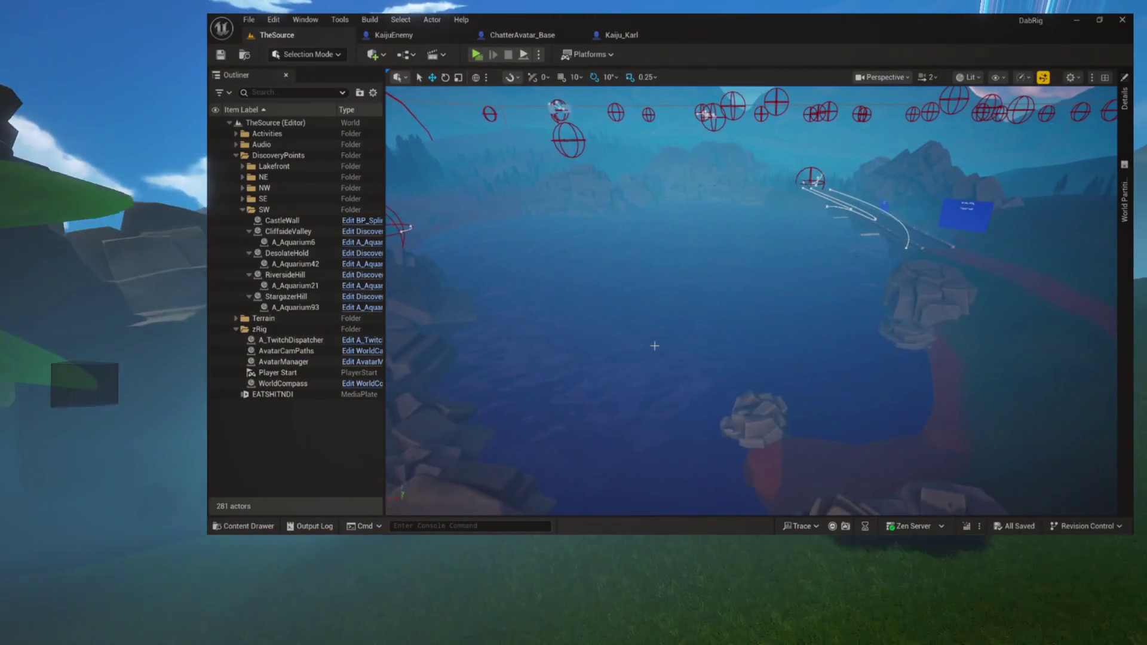
{"action": "key", "text": "ctrl+space"}
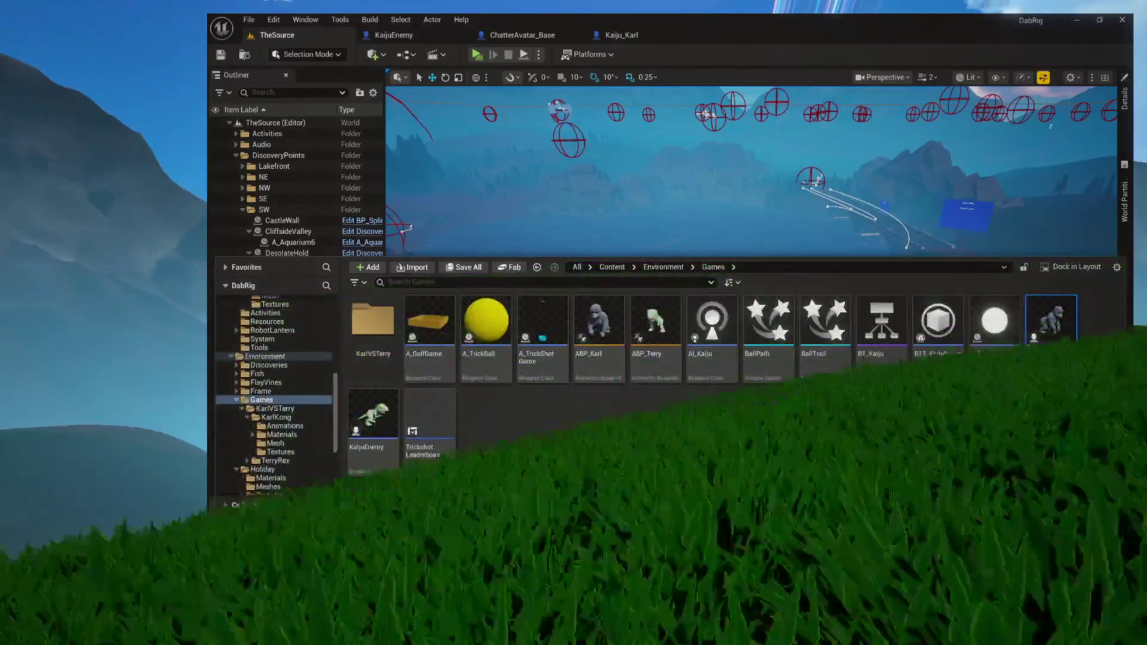
{"action": "left_click", "coordinate": [622, 34]}
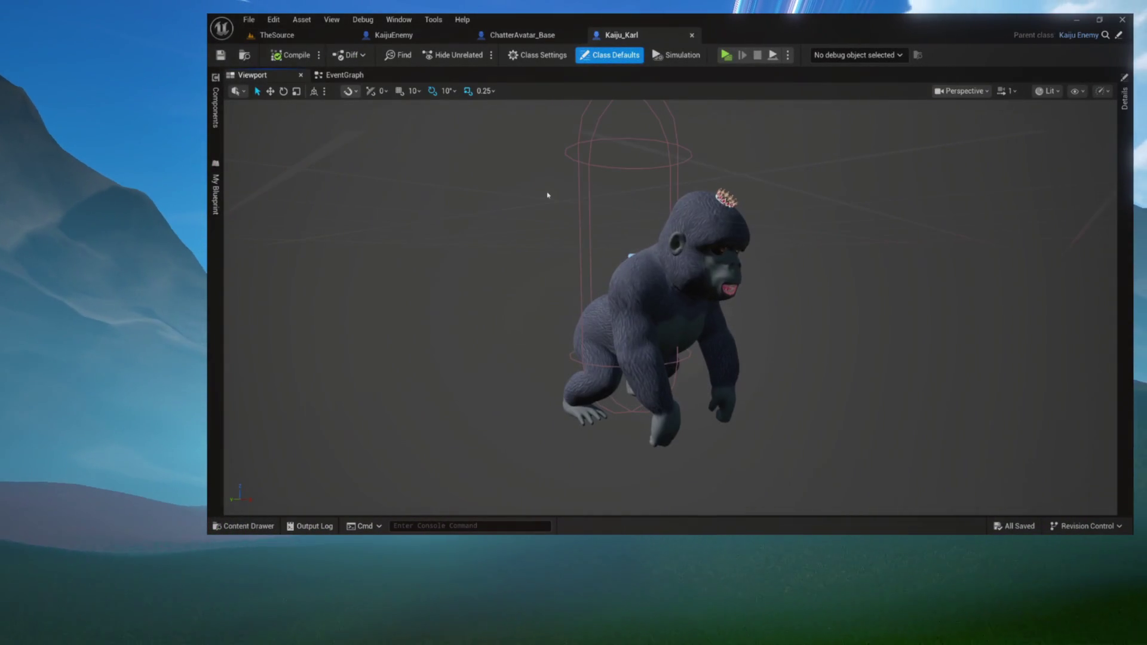
{"action": "key", "text": "ctrl+space"}
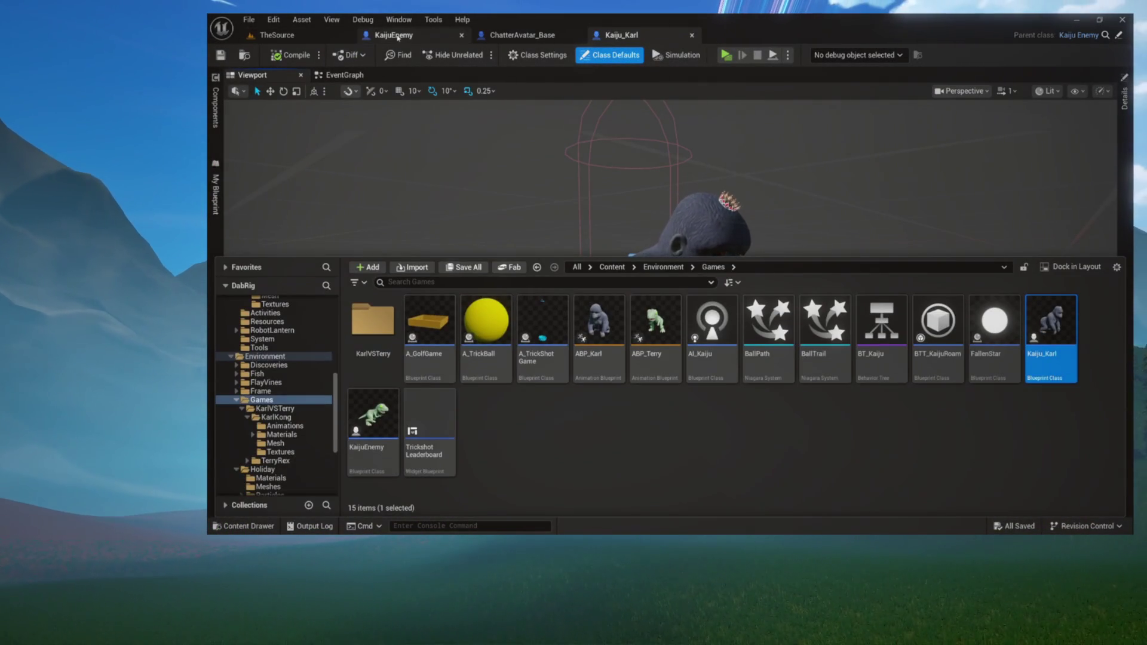
{"action": "left_click", "coordinate": [528, 37]}
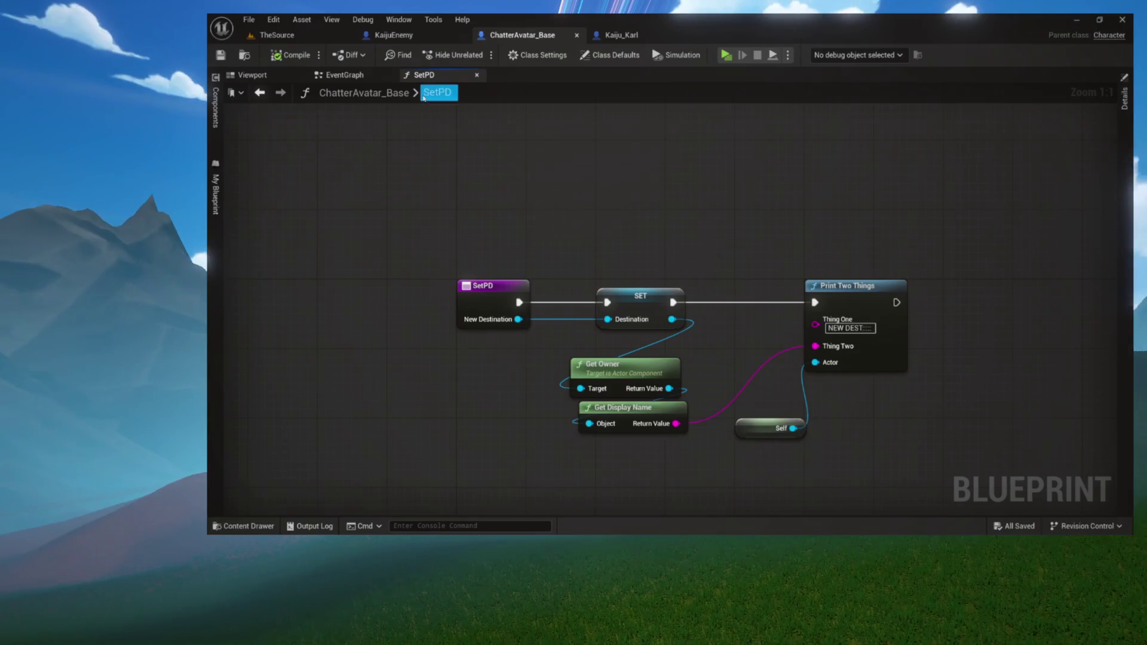
{"action": "left_click", "coordinate": [419, 38]}
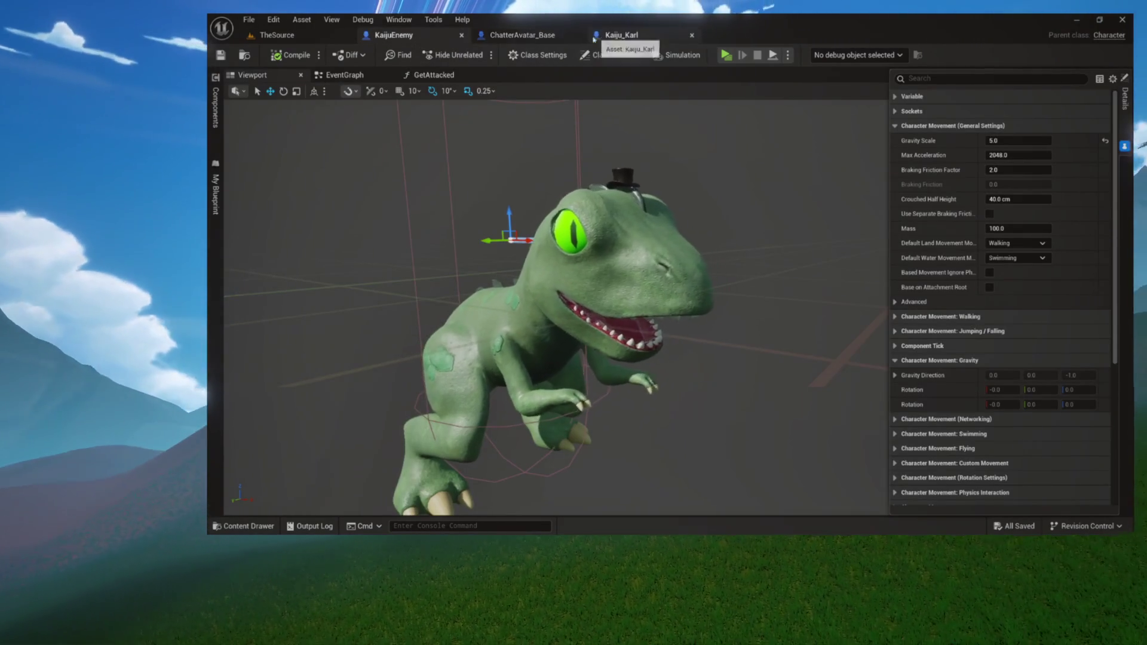
Step: Back on TheSource, collapse the SW folder and edit AvatarManager from the Outliner
{"action": "left_click", "coordinate": [277, 35]}
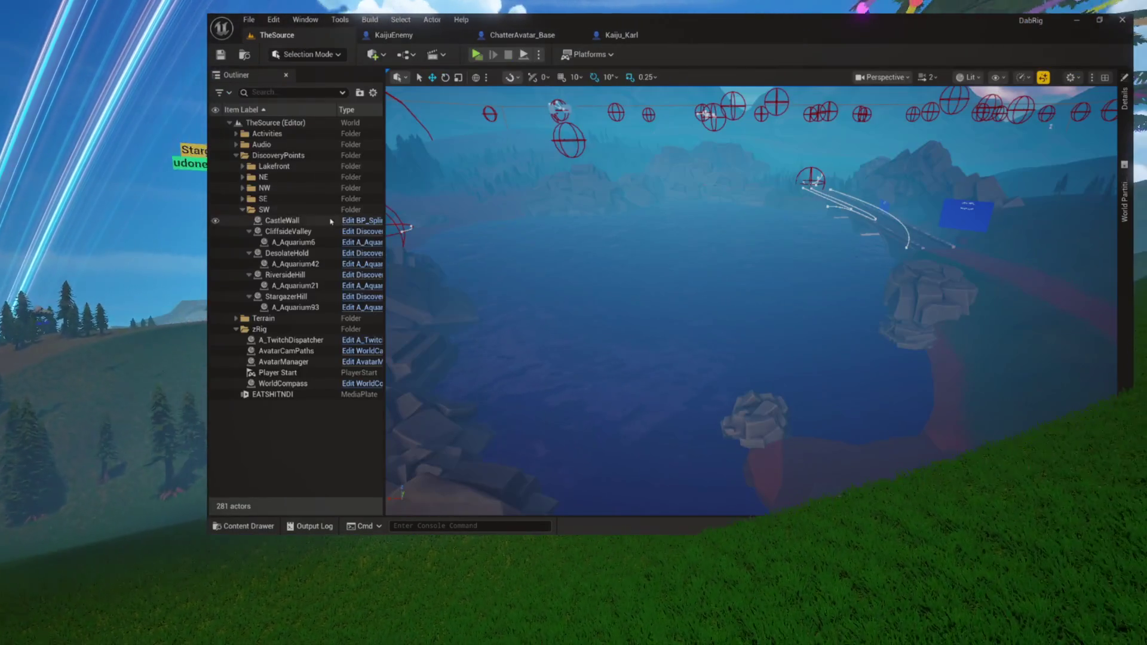
{"action": "left_click", "coordinate": [243, 210]}
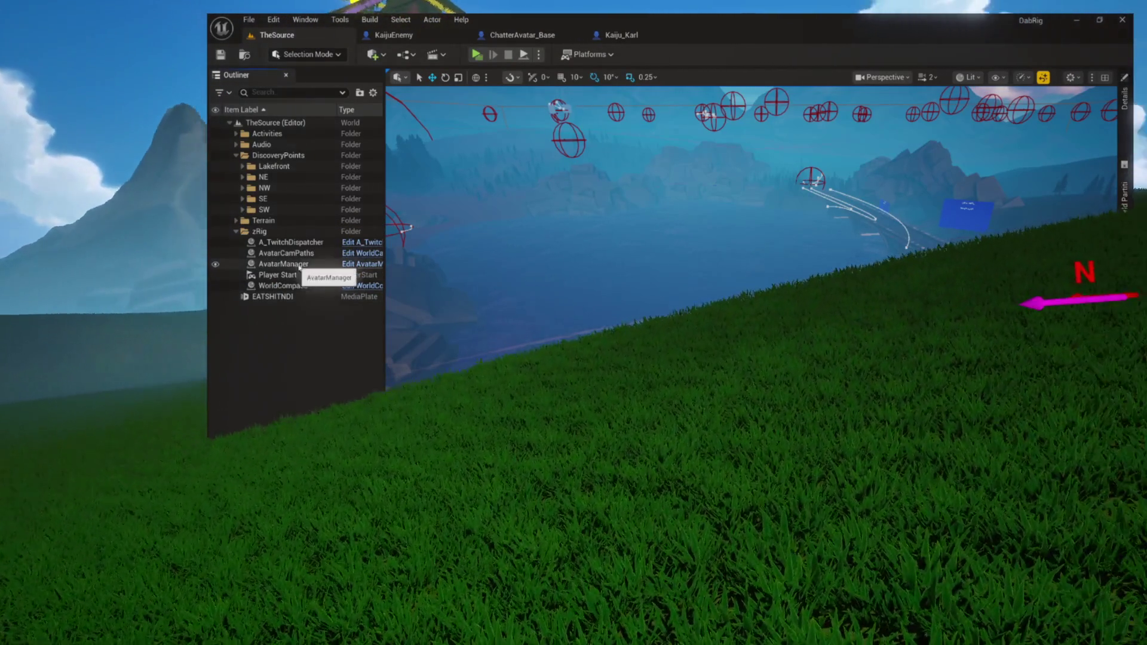
{"action": "left_click", "coordinate": [345, 266]}
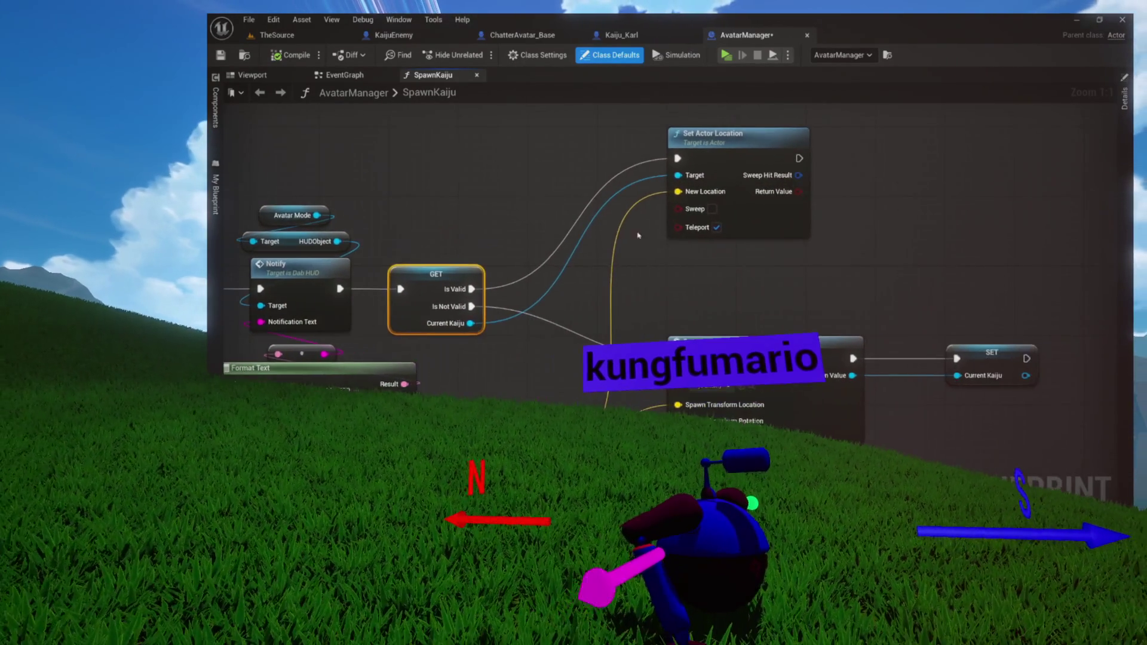
Step: Swap the SpawnActor class to Kaiju_Karl, then compile and save AvatarManager
{"action": "scroll", "coordinate": [812, 297], "scroll_direction": "up", "scroll_amount": 7}
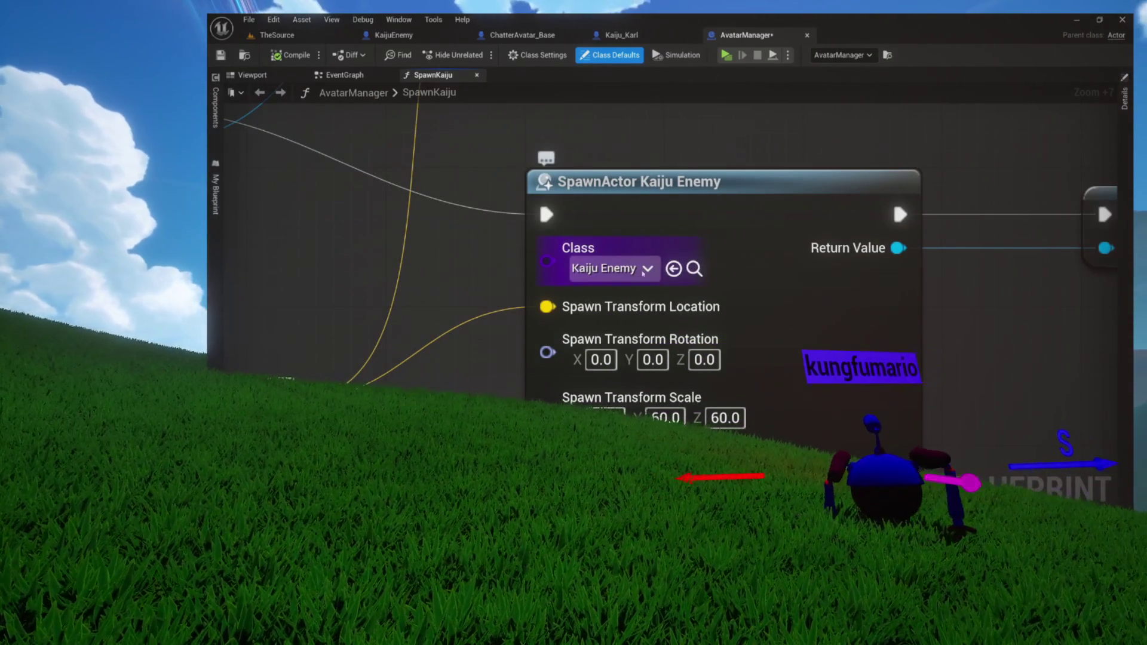
{"action": "left_click", "coordinate": [695, 269]}
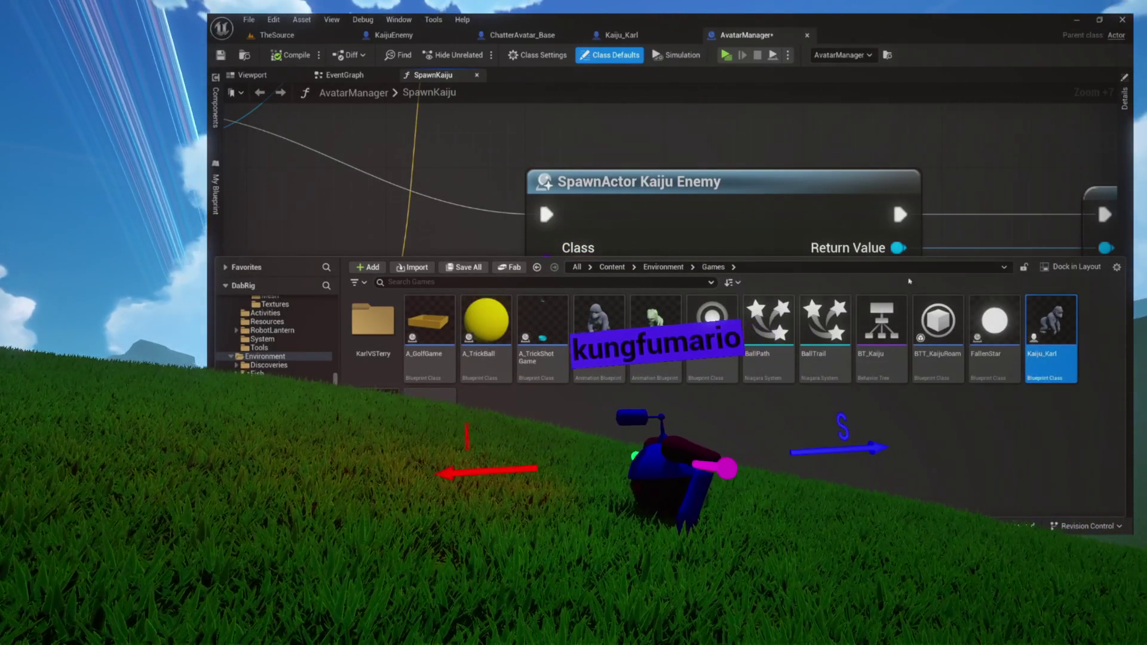
{"action": "left_click_drag", "start_coordinate": [802, 169], "coordinate": [676, 272]}
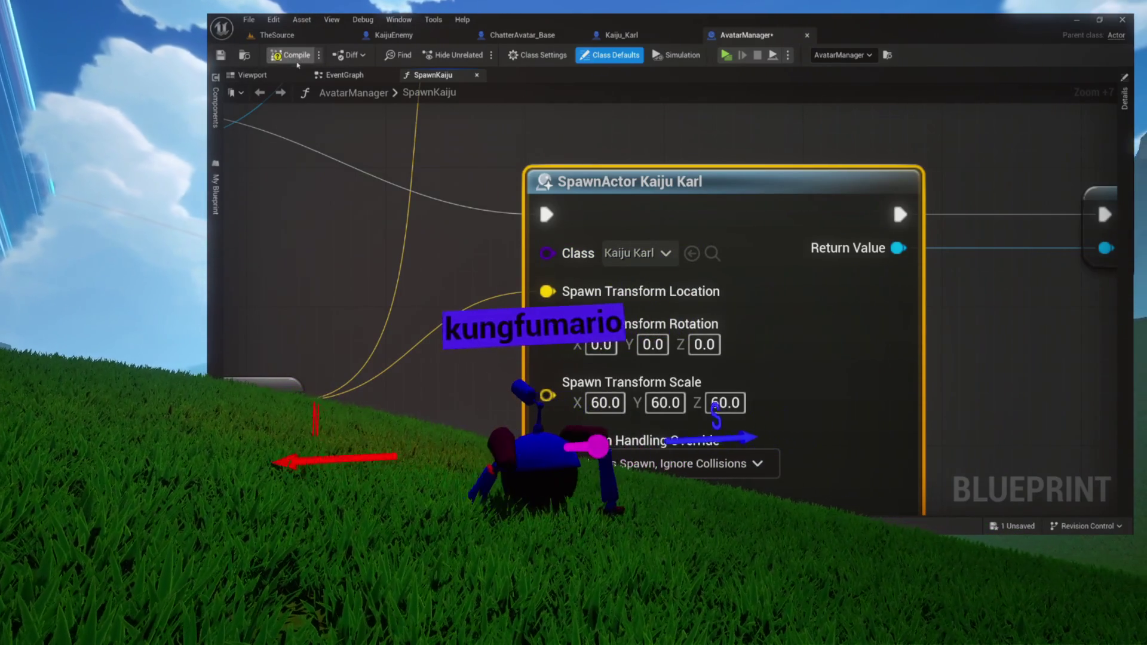
{"action": "left_click", "coordinate": [300, 59]}
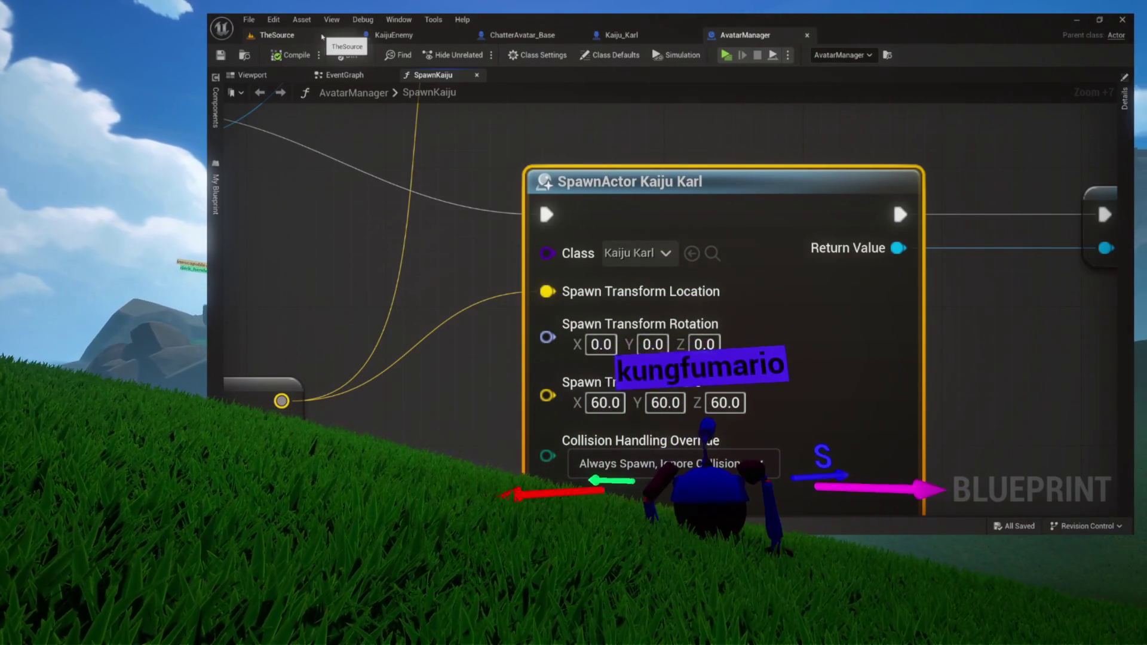
{"action": "key", "text": "ctrl+s"}
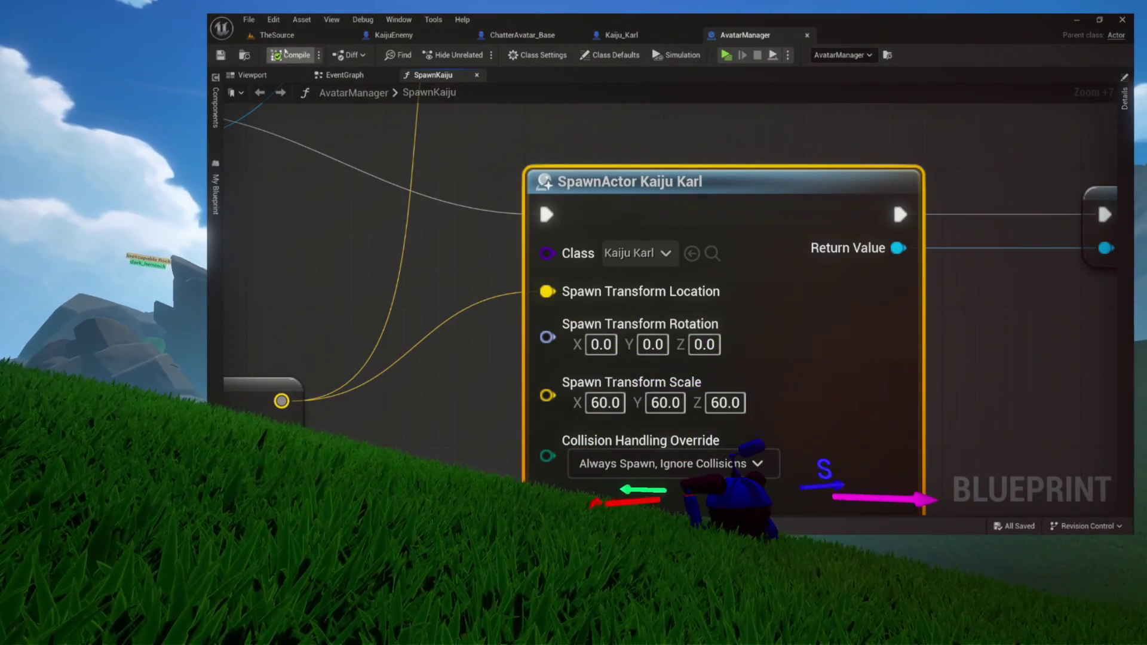
{"action": "left_click", "coordinate": [277, 35]}
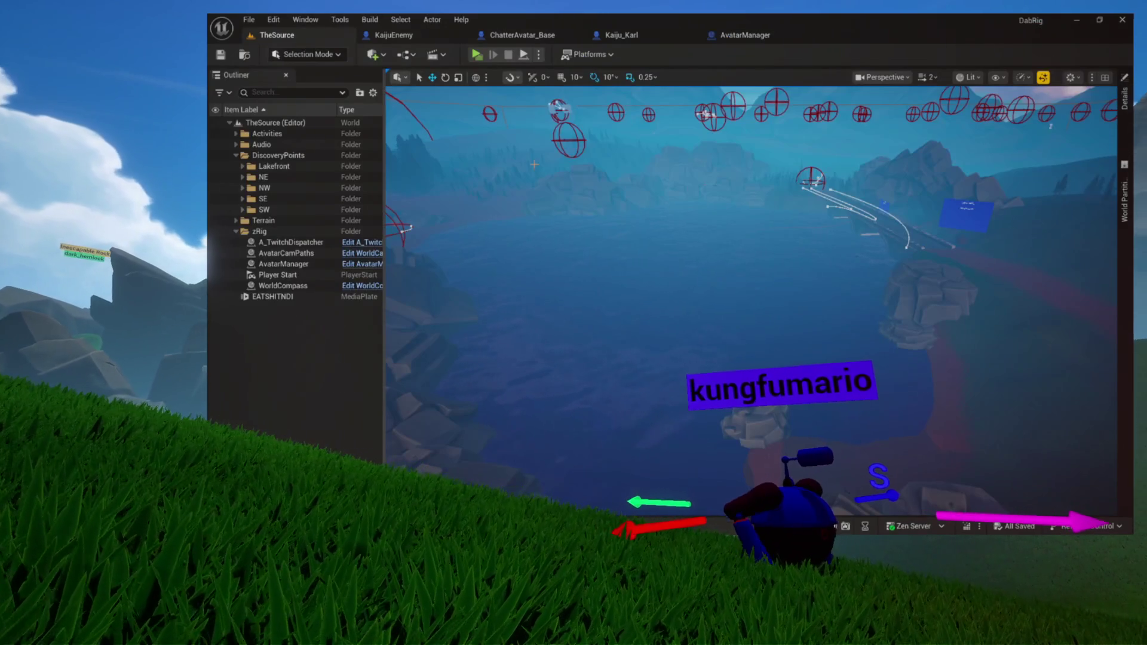
Step: Launch the Dab Rig Preview standalone game and close its Queue panel
{"action": "left_click", "coordinate": [477, 53]}
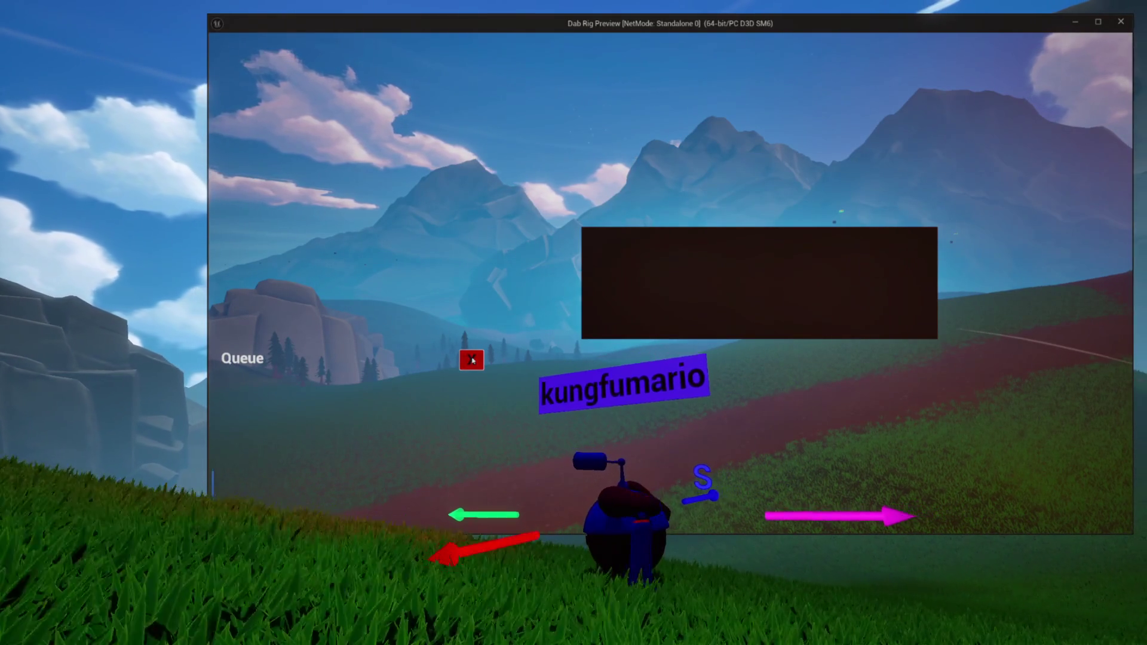
{"action": "left_click", "coordinate": [472, 360]}
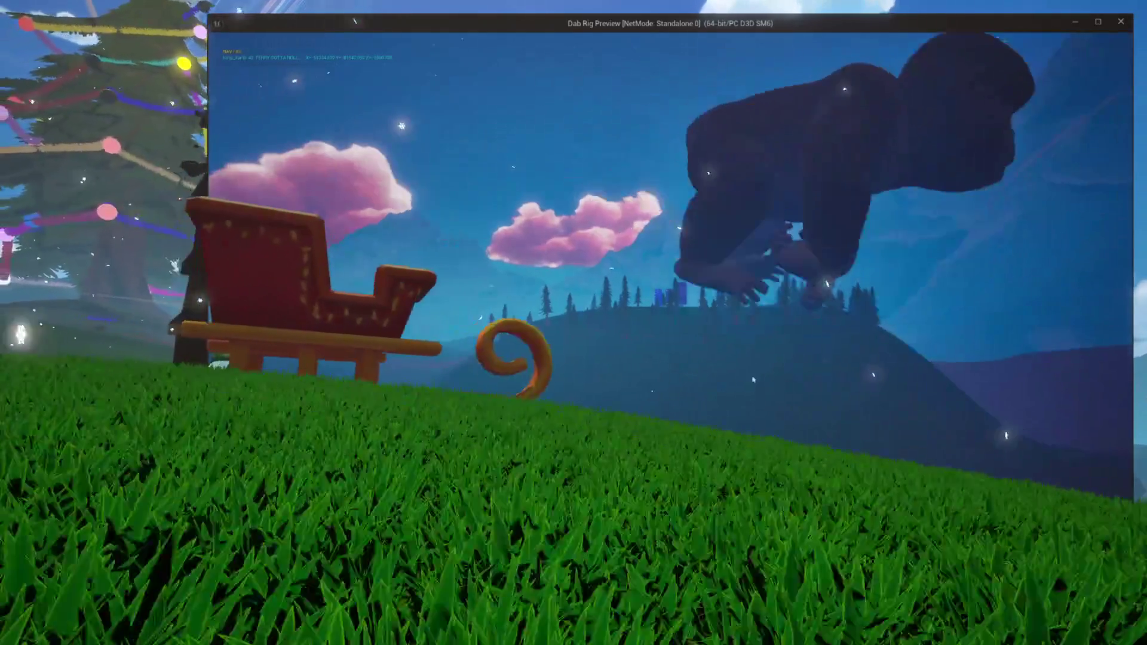
Step: Close the Dab Rig Preview window to get back to the editor
{"action": "key", "text": "Escape"}
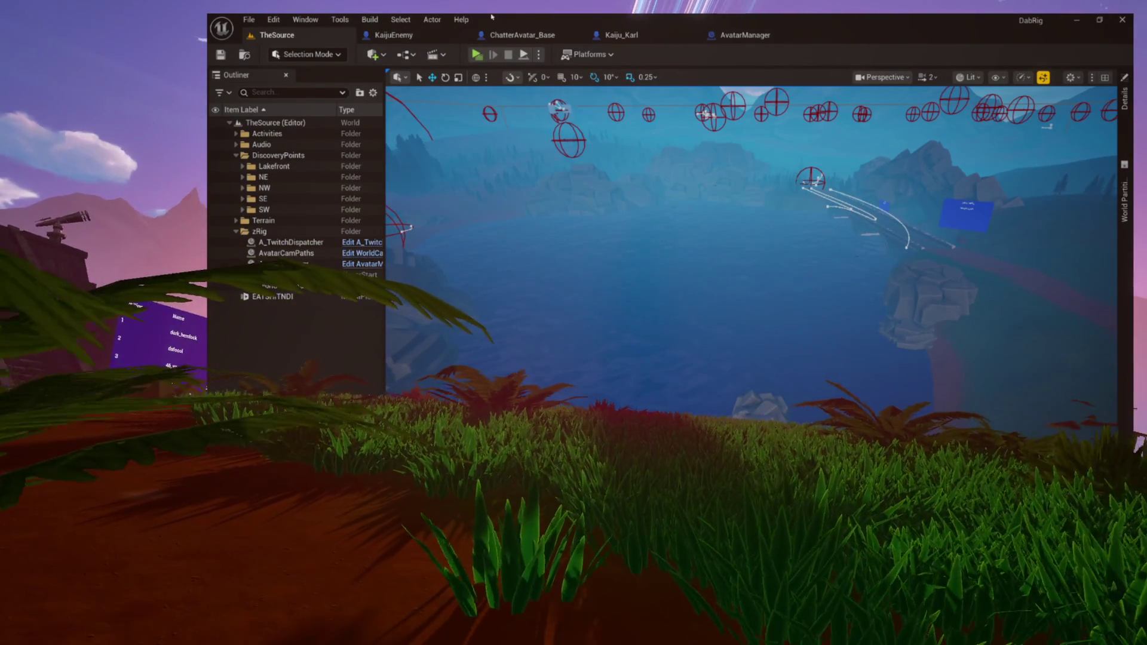
Step: Open ABP_Karl from Kaiju_Karl's Anim Class and drill into Move's Walking blendspace
{"action": "left_click", "coordinate": [428, 35]}
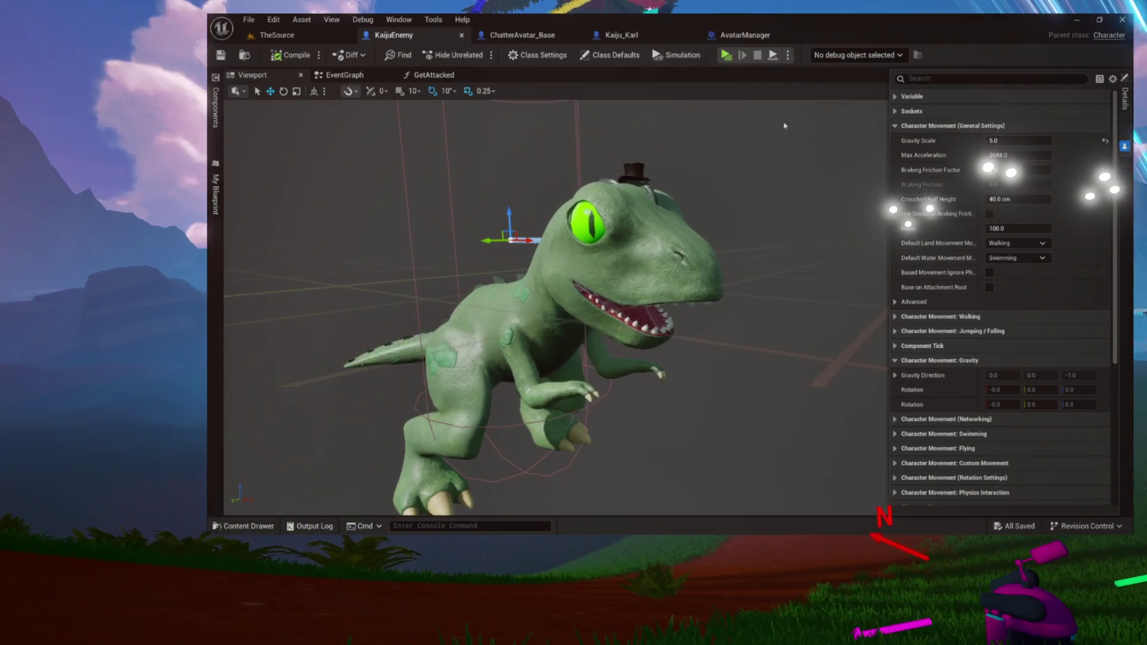
{"action": "left_click", "coordinate": [620, 37]}
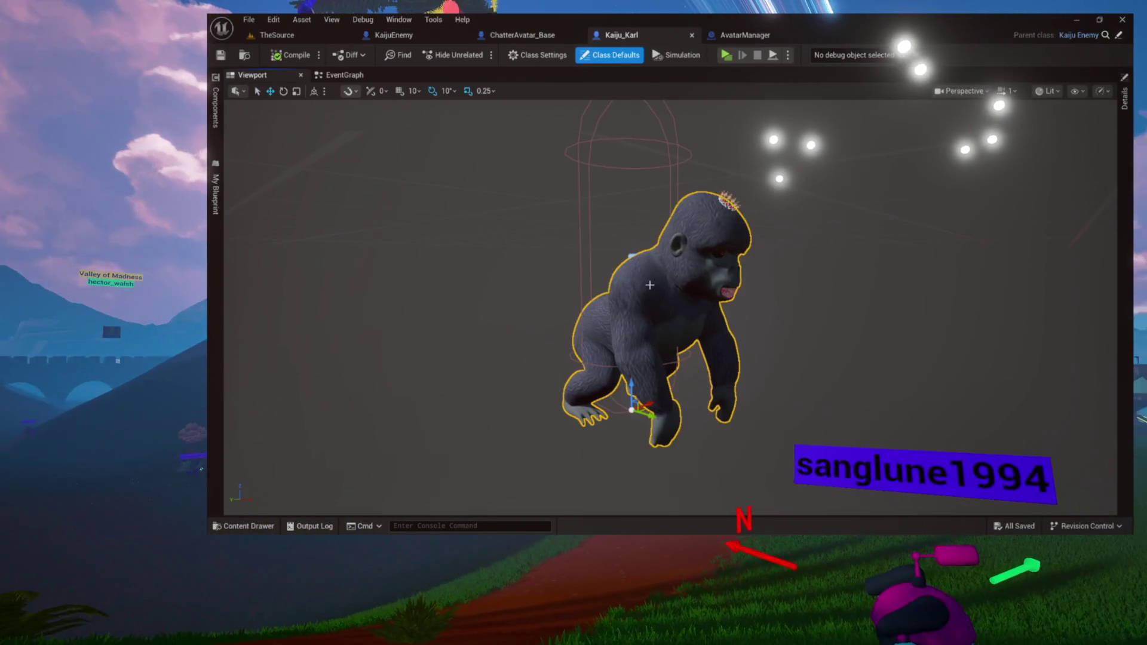
{"action": "left_click", "coordinate": [1124, 99]}
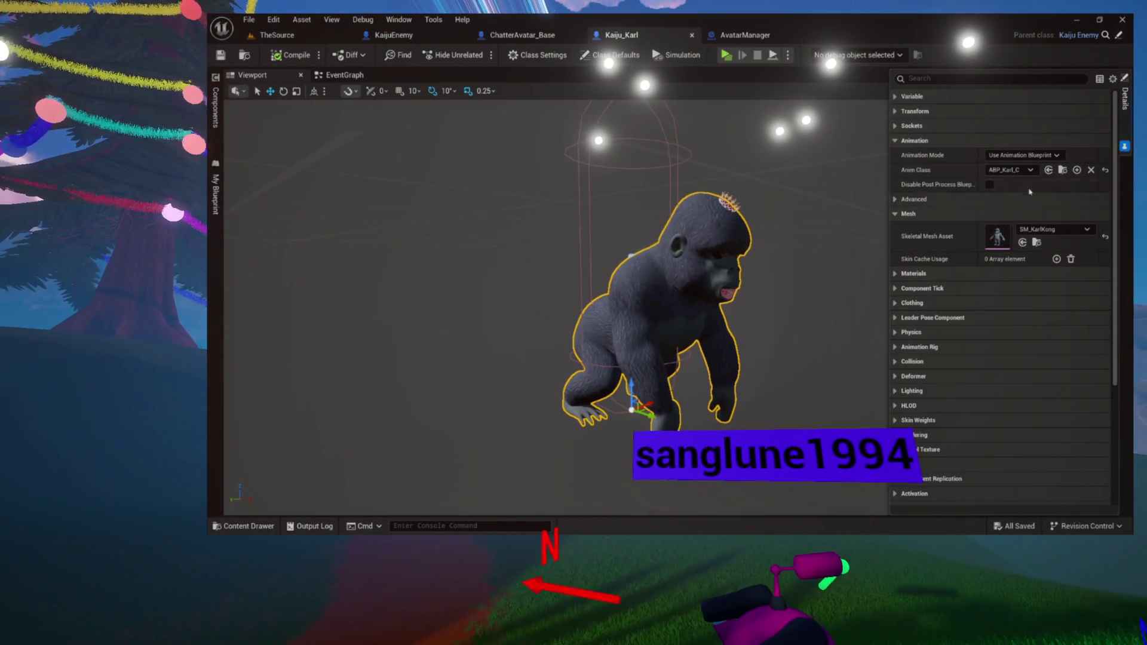
{"action": "left_click", "coordinate": [1063, 170]}
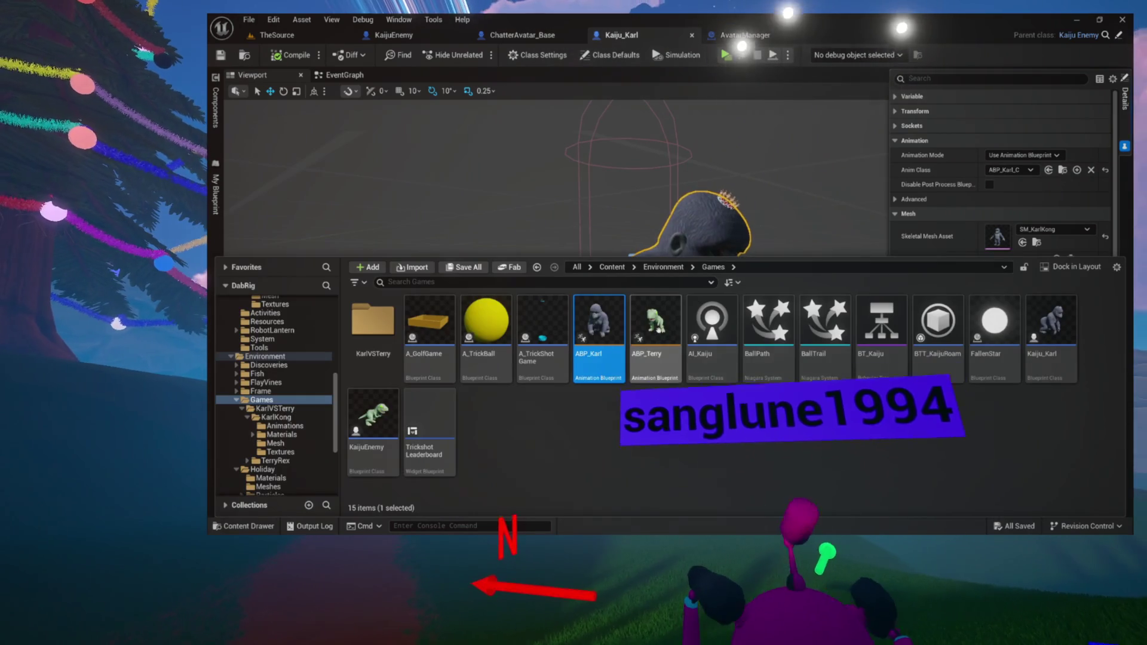
{"action": "double_click", "coordinate": [611, 372]}
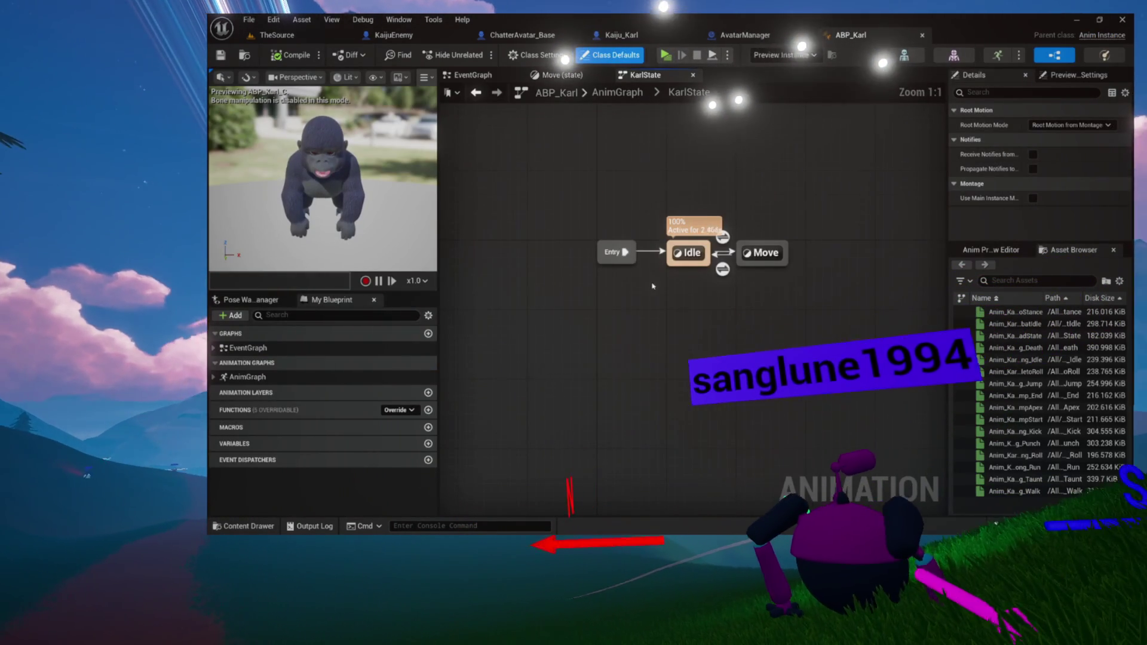
{"action": "left_click_drag", "start_coordinate": [661, 276], "coordinate": [579, 344]}
{"action": "double_click", "coordinate": [681, 321]}
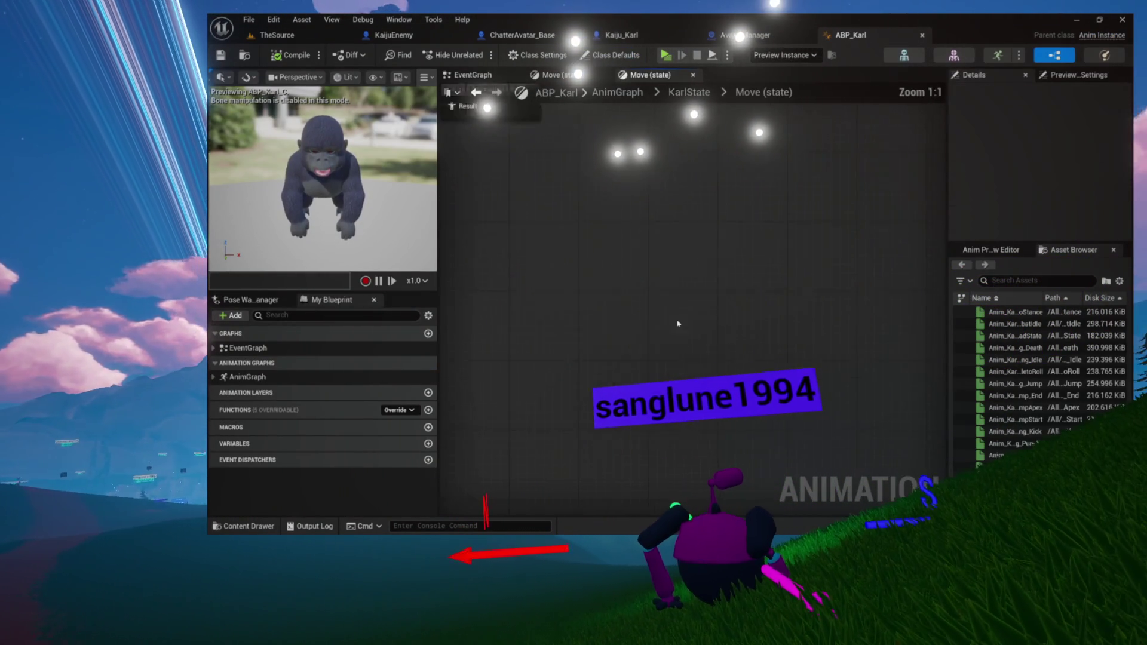
{"action": "double_click", "coordinate": [768, 334]}
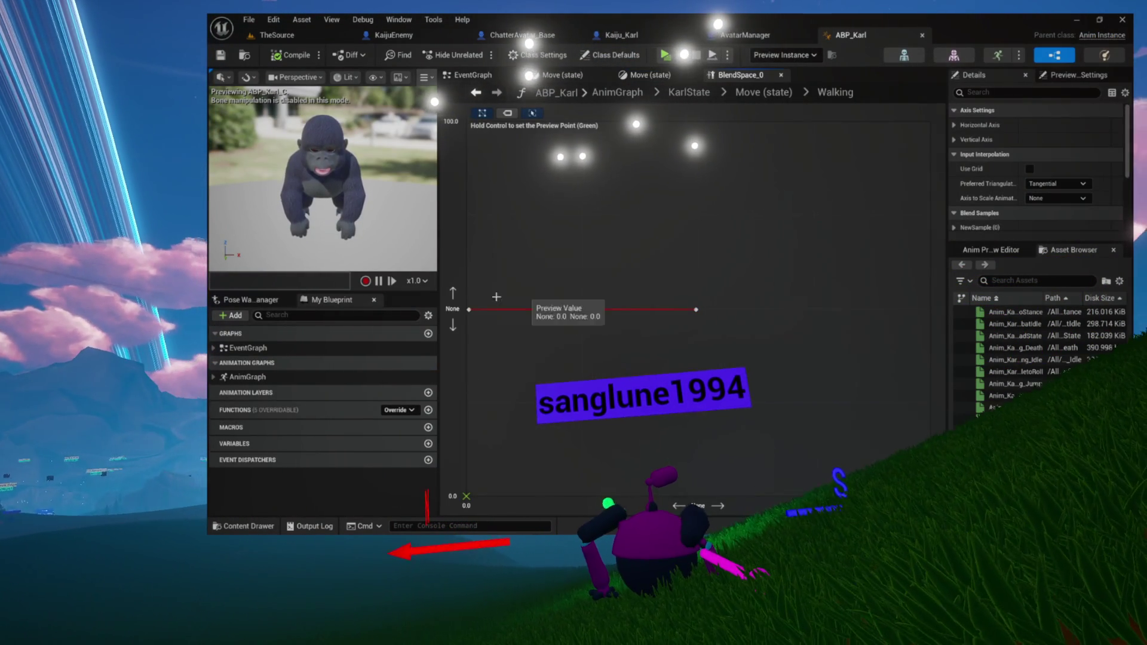
Step: Set the Anim_KarlKong_Walk sample's play rate to 0.5 and compile ABP_Karl
{"action": "double_click", "coordinate": [582, 310]}
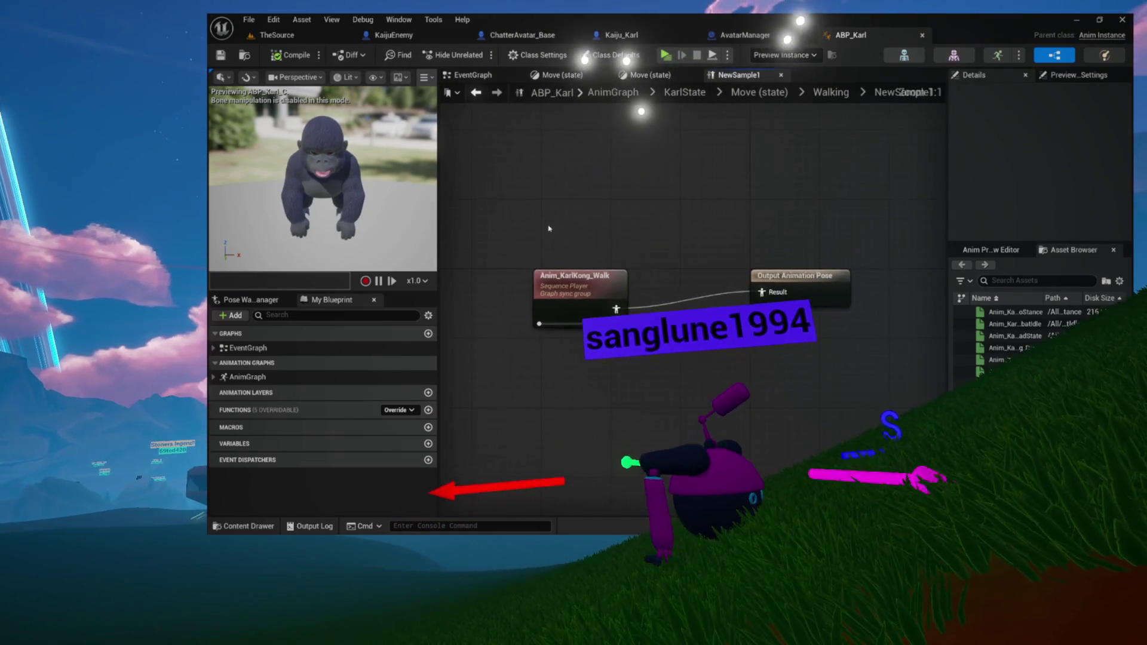
{"action": "left_click", "coordinate": [569, 287]}
{"action": "scroll", "coordinate": [1040, 173], "scroll_direction": "down", "scroll_amount": 2}
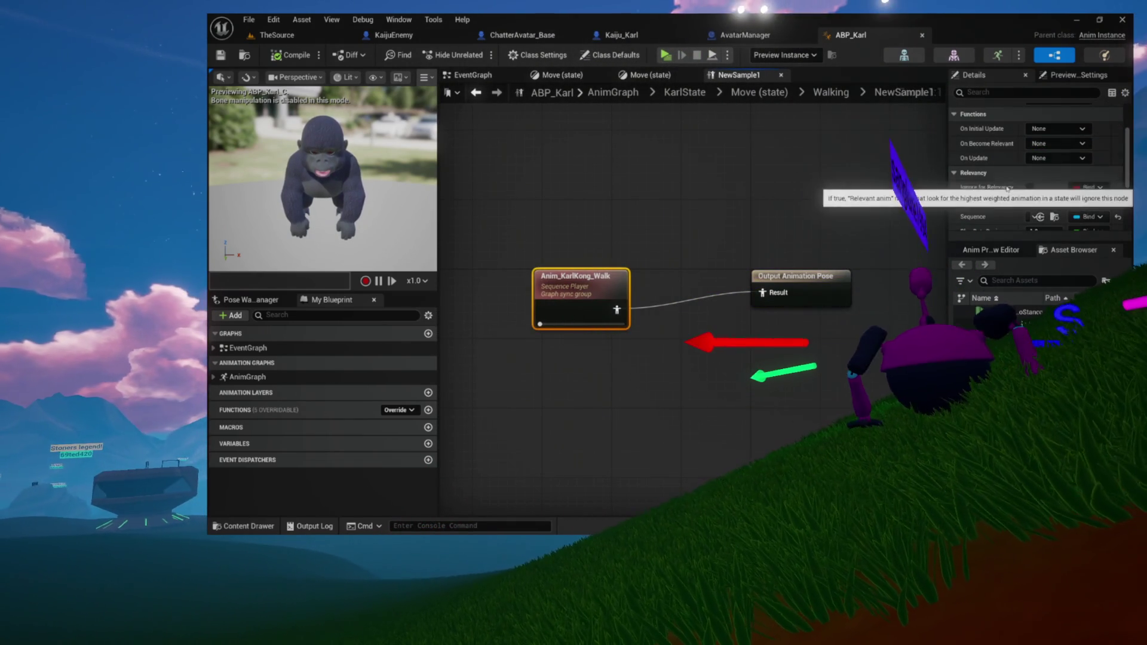
{"action": "scroll", "coordinate": [1039, 155], "scroll_direction": "up", "scroll_amount": 3}
{"action": "left_click", "coordinate": [1043, 160]}
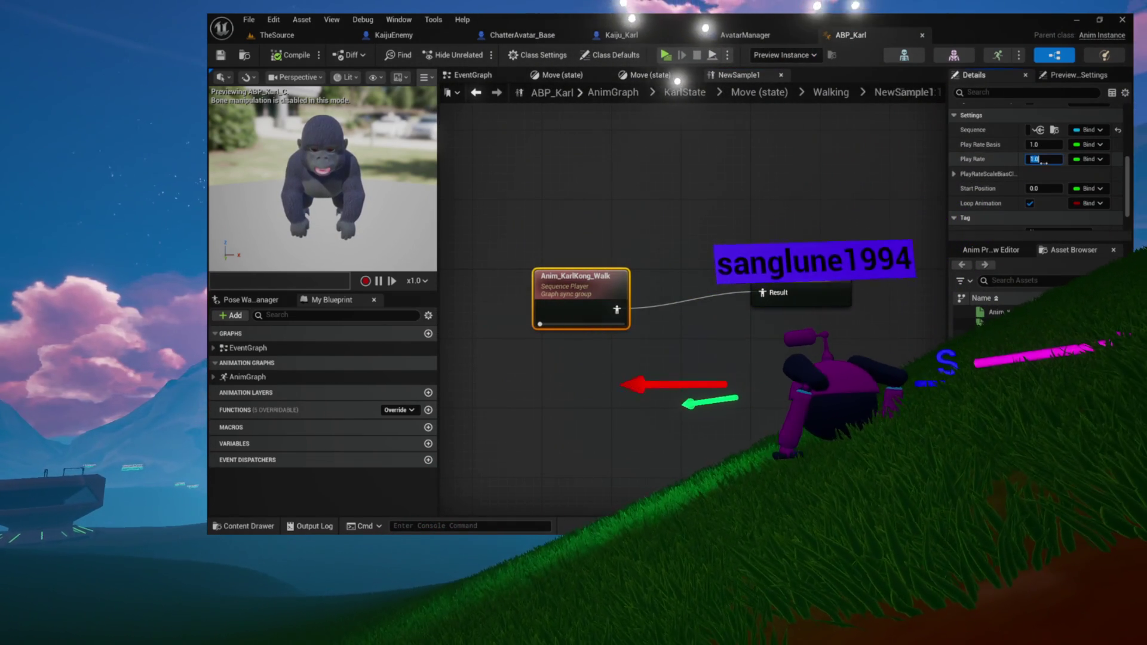
{"action": "type", "text": "0.5"}
{"action": "key", "text": "Return"}
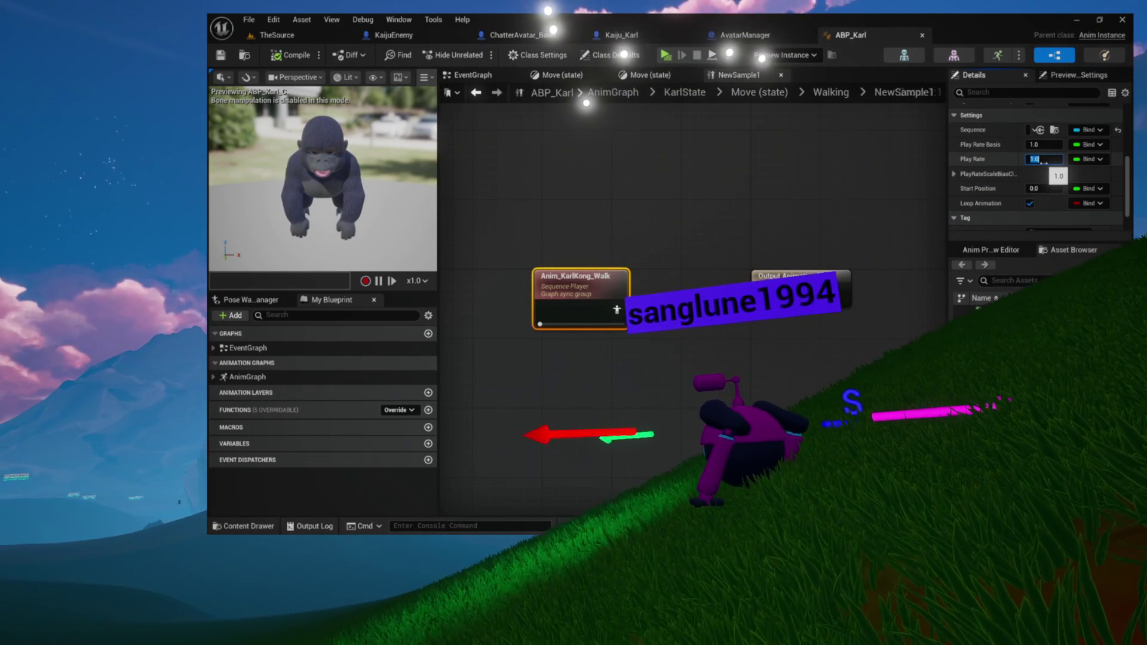
{"action": "left_click", "coordinate": [294, 54]}
Step: Give the Anim_KarlKong_Run sample a 0.5 play rate, compile, and open the animation sequence
{"action": "left_click", "coordinate": [831, 92]}
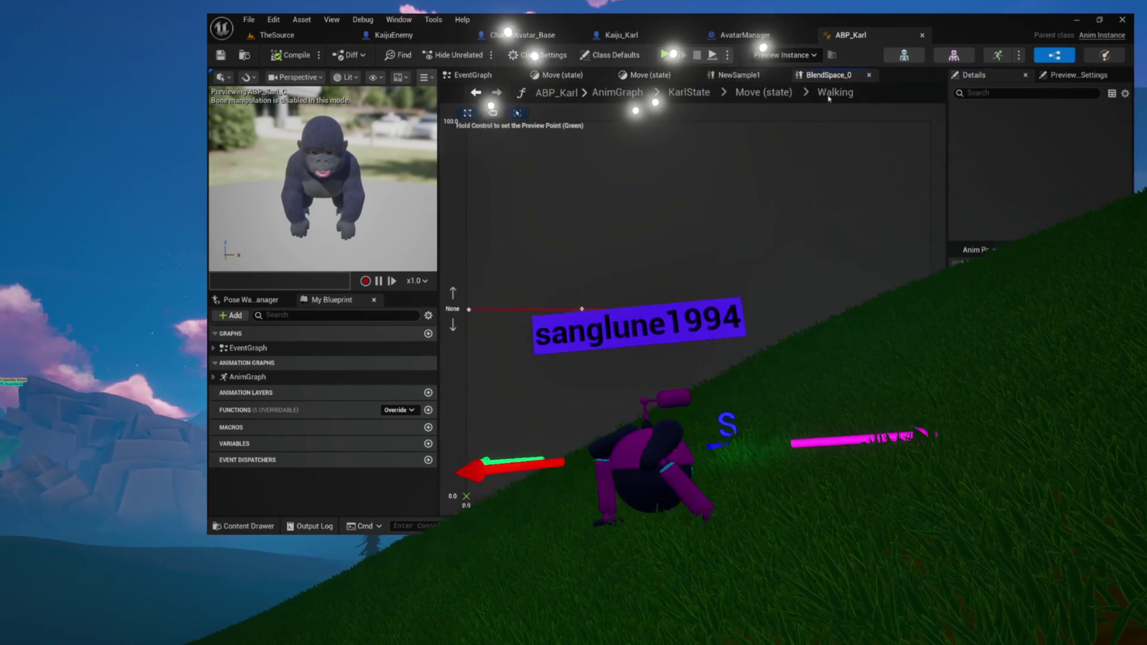
{"action": "double_click", "coordinate": [697, 331]}
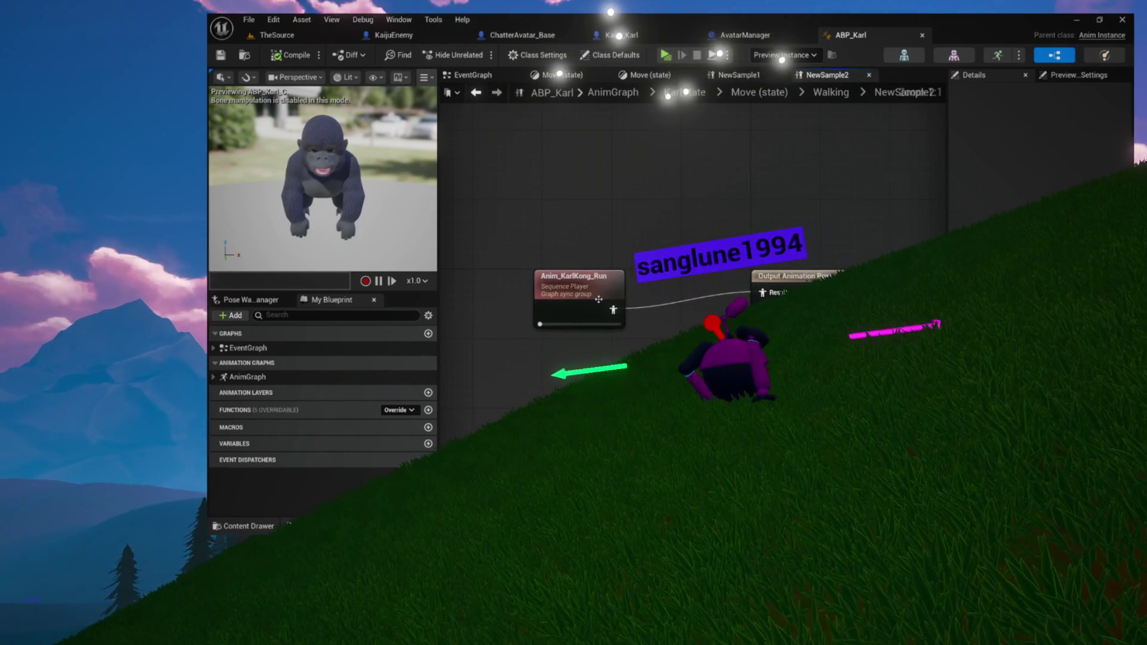
{"action": "left_click", "coordinate": [599, 299]}
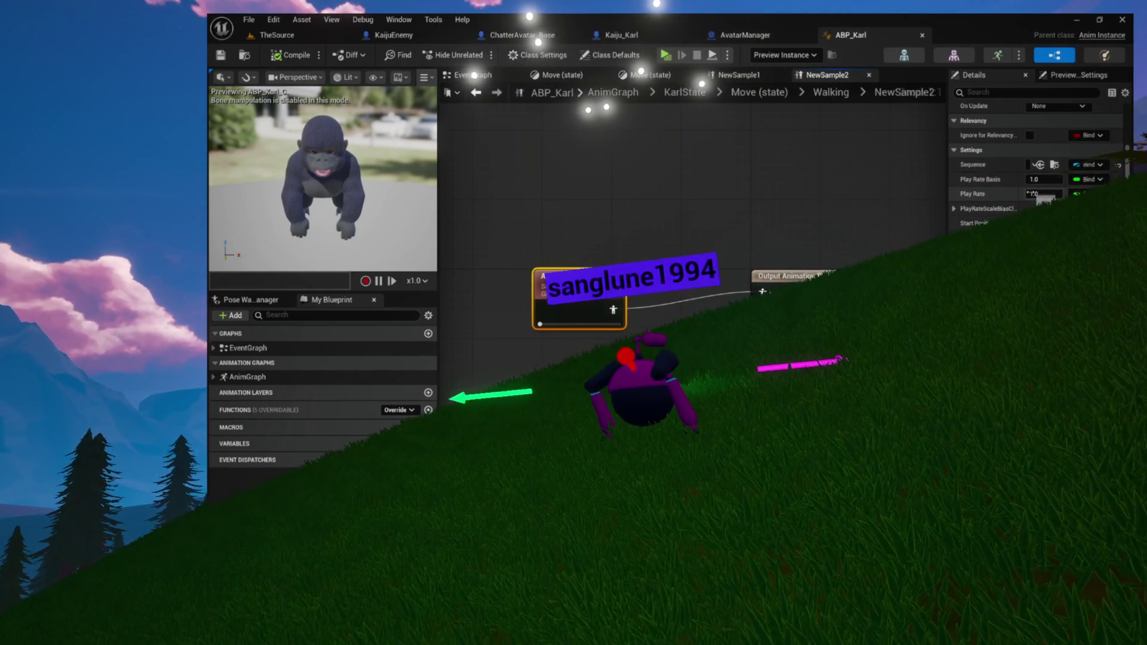
{"action": "type", "text": "0.5"}
{"action": "key", "text": "Return"}
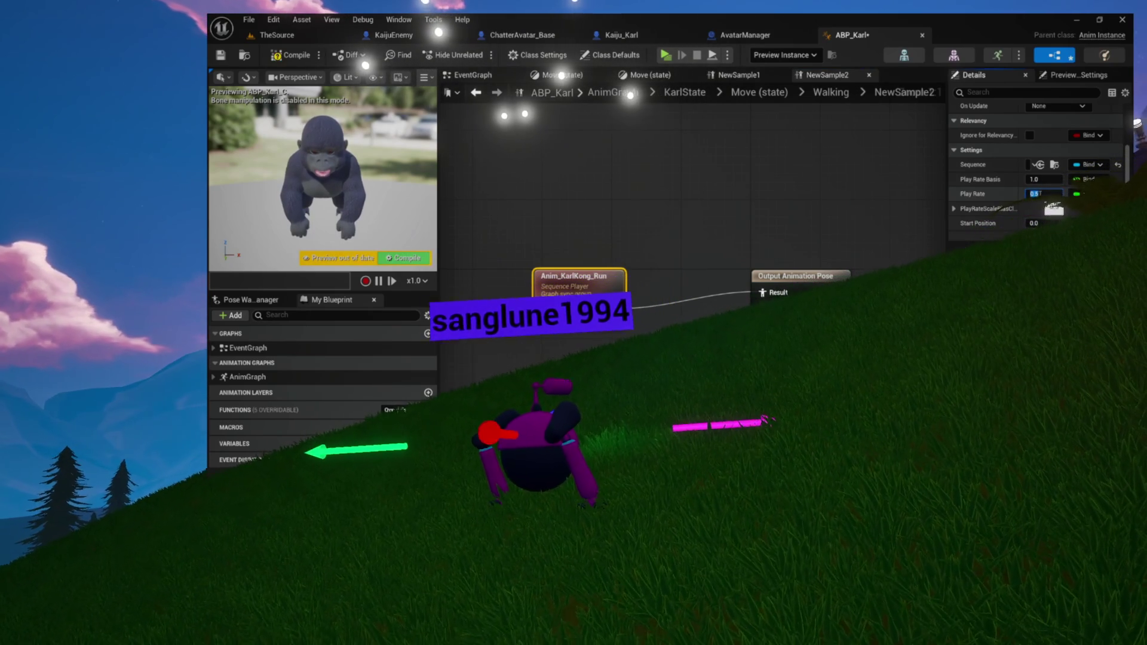
{"action": "left_click", "coordinate": [290, 54]}
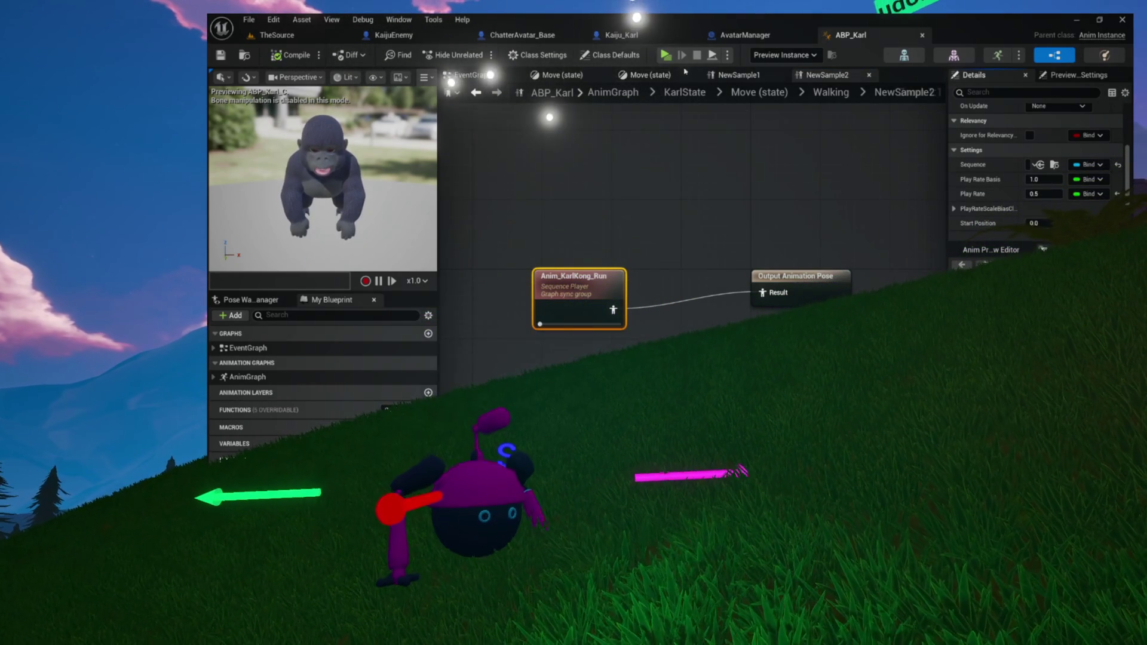
{"action": "double_click", "coordinate": [577, 285]}
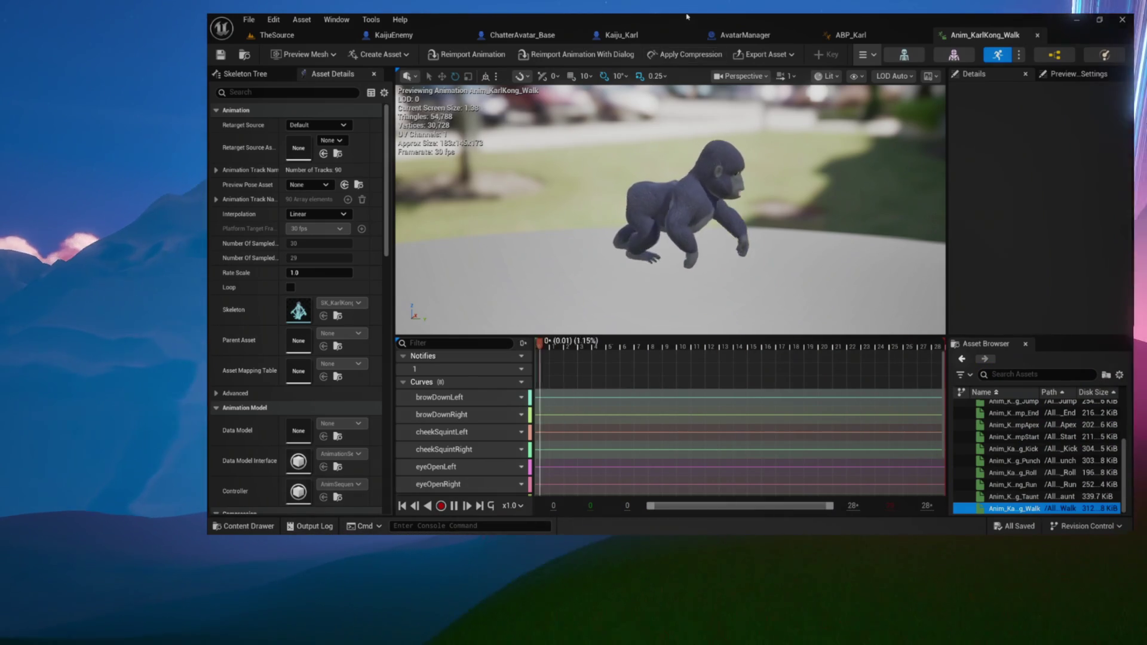
Step: Check Kaiju_Karl's animation blueprint, revisit ABP_Karl's Move state, then return to TheSource
{"action": "left_click", "coordinate": [849, 35]}
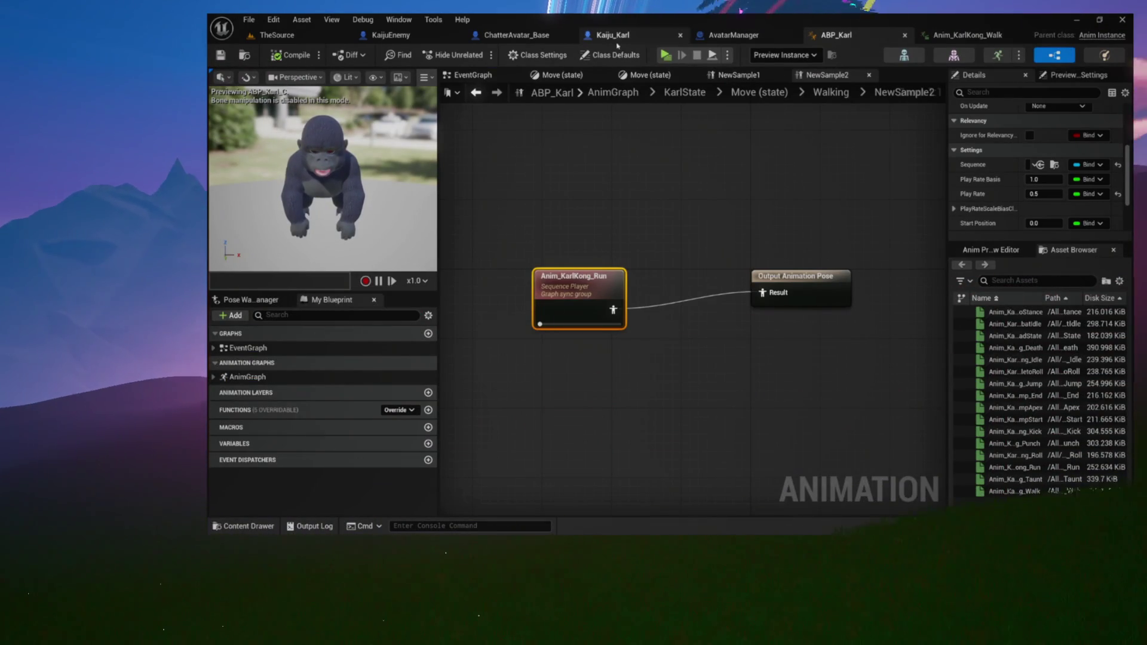
{"action": "left_click", "coordinate": [616, 37]}
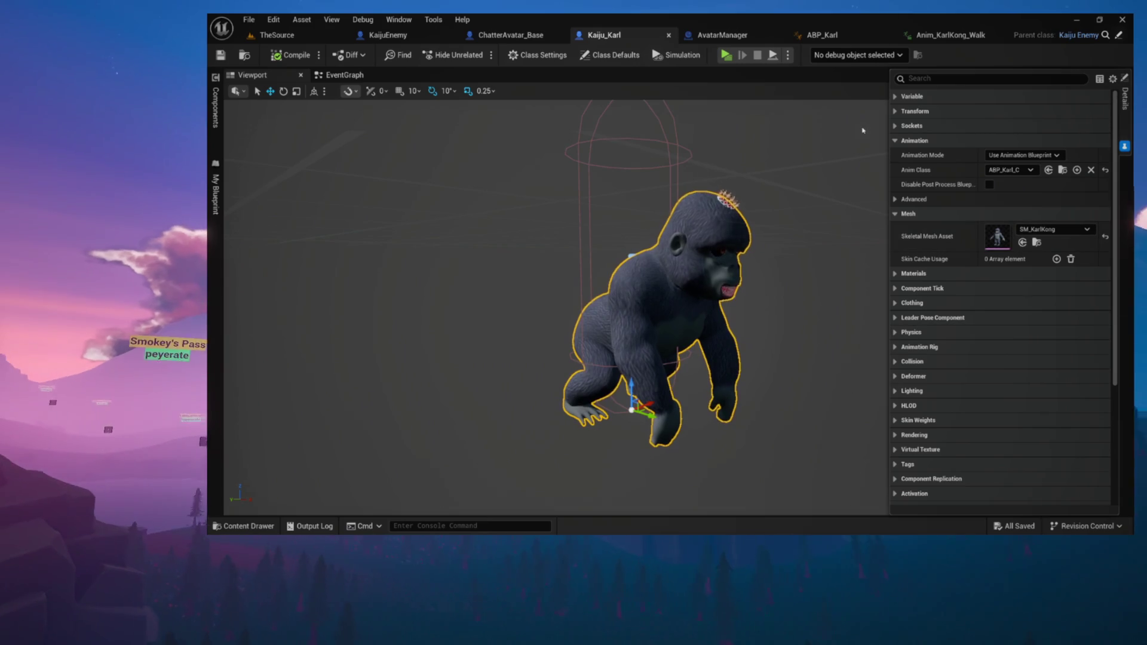
{"action": "left_click", "coordinate": [853, 35]}
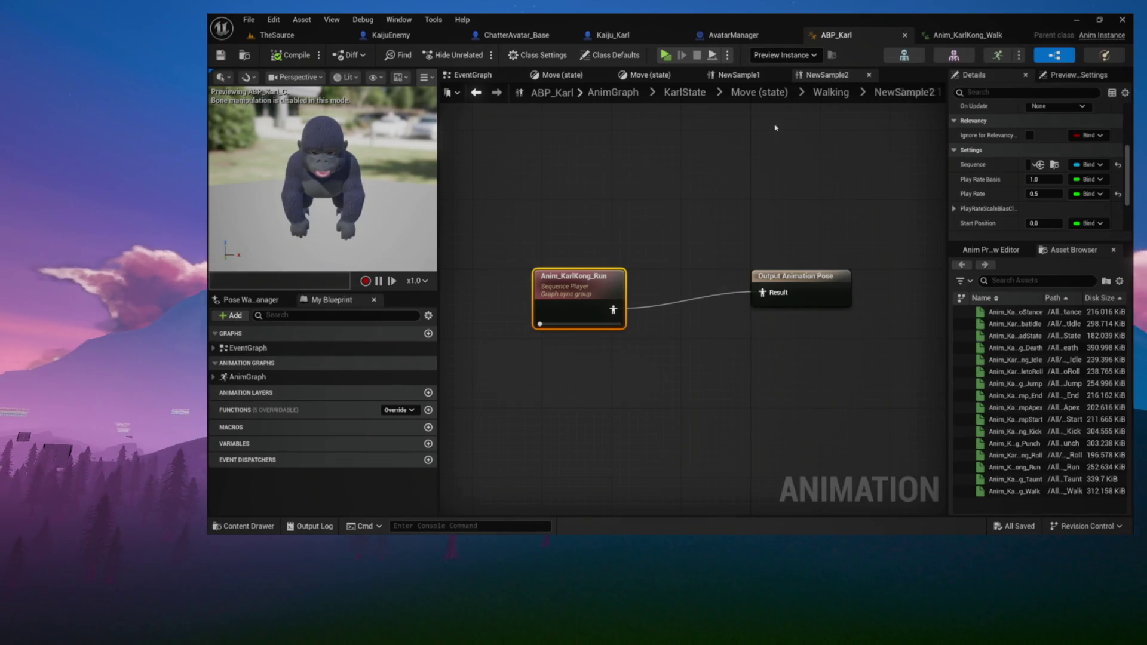
{"action": "left_click", "coordinate": [761, 94]}
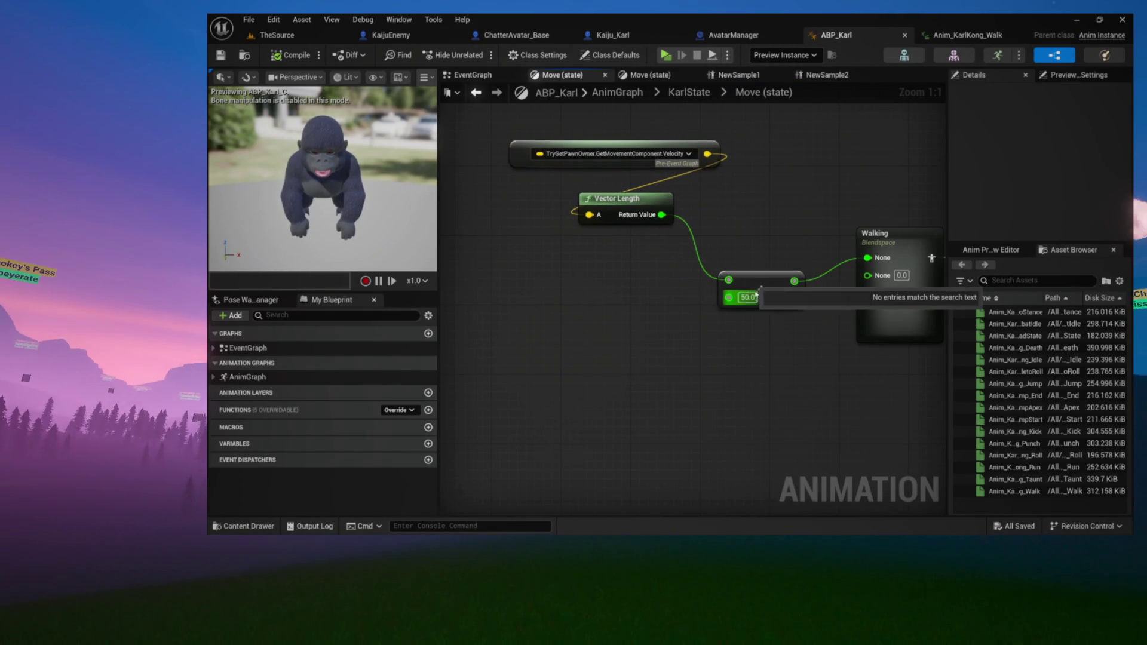
{"action": "left_click", "coordinate": [297, 37]}
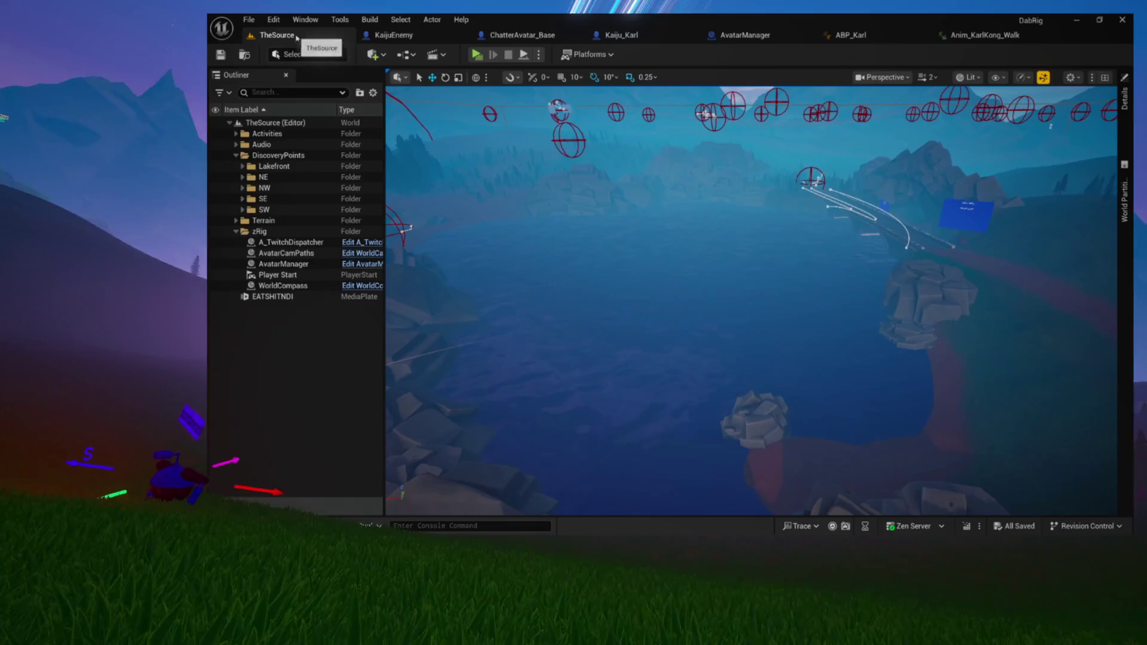
Step: Start a standalone play session and dismiss the in-game Queue prompt
{"action": "left_click", "coordinate": [476, 55]}
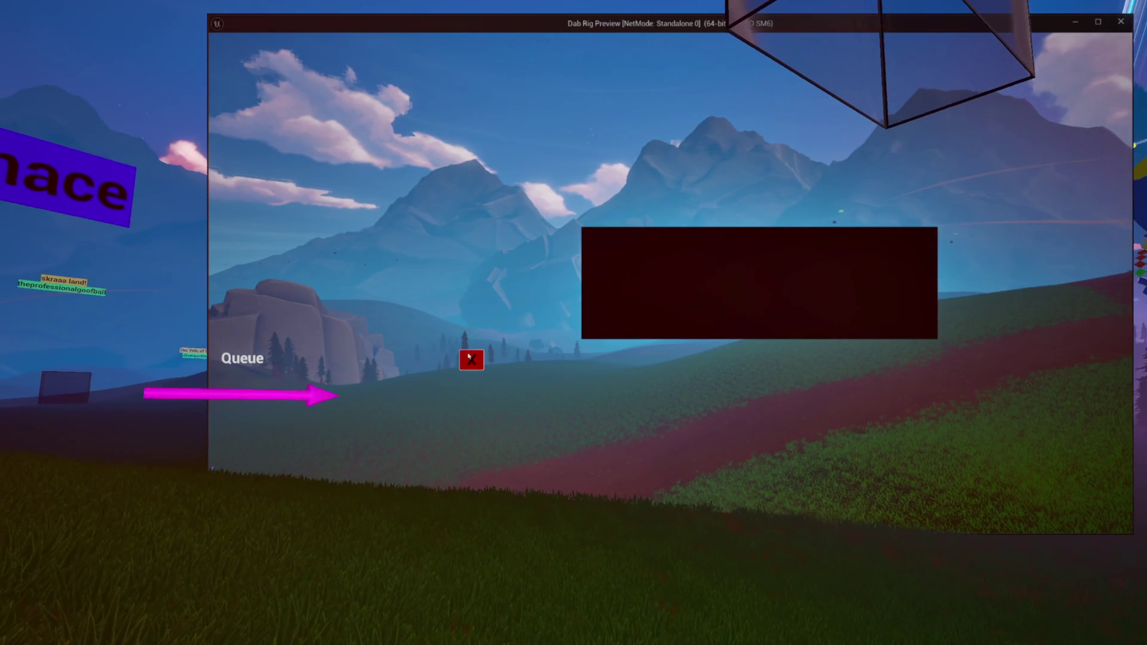
{"action": "left_click", "coordinate": [470, 357]}
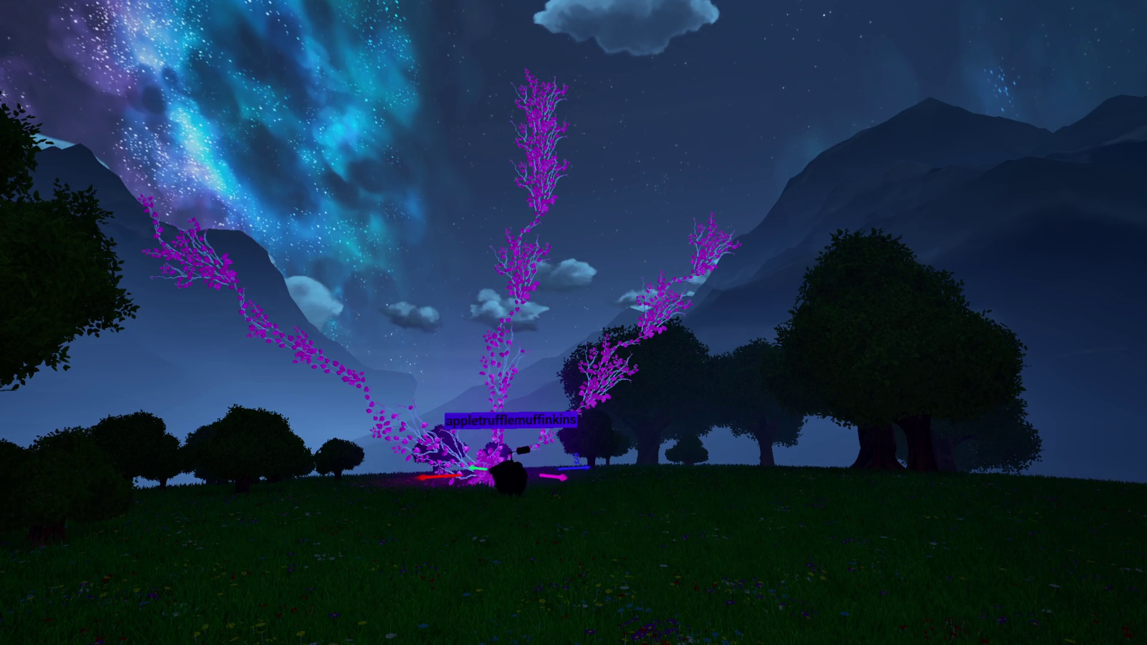
Step: Walk the character right past the purple tree across the meadow toward the Christmas tree
{"action": "key", "text": "d"}
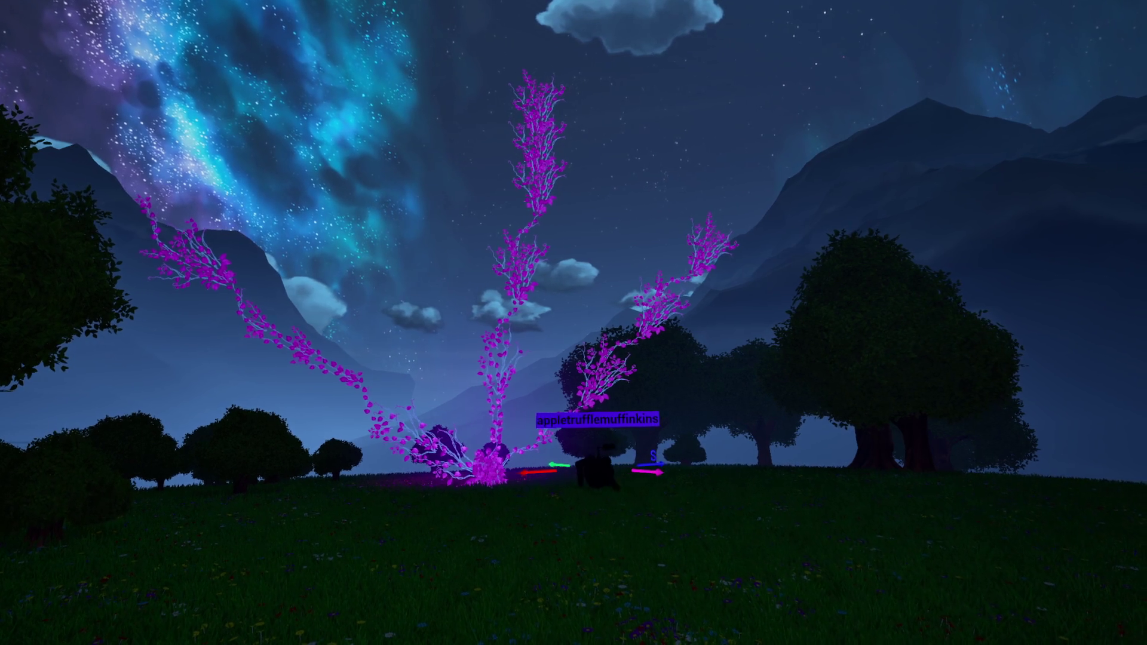
{"action": "key", "text": "d"}
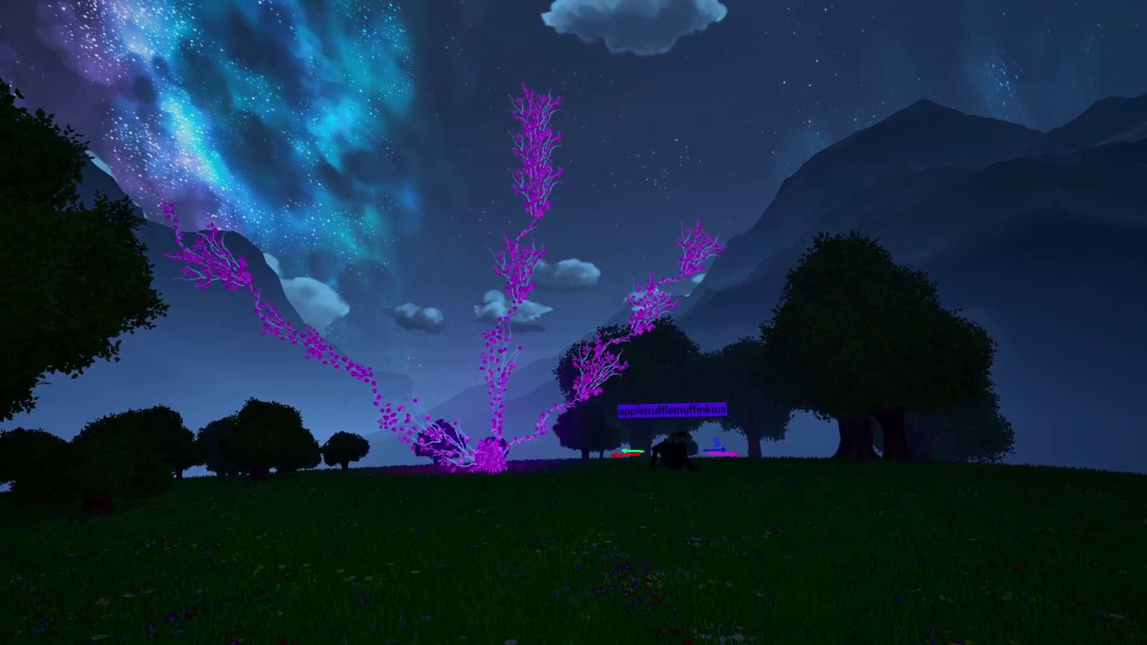
{"action": "key", "text": "d"}
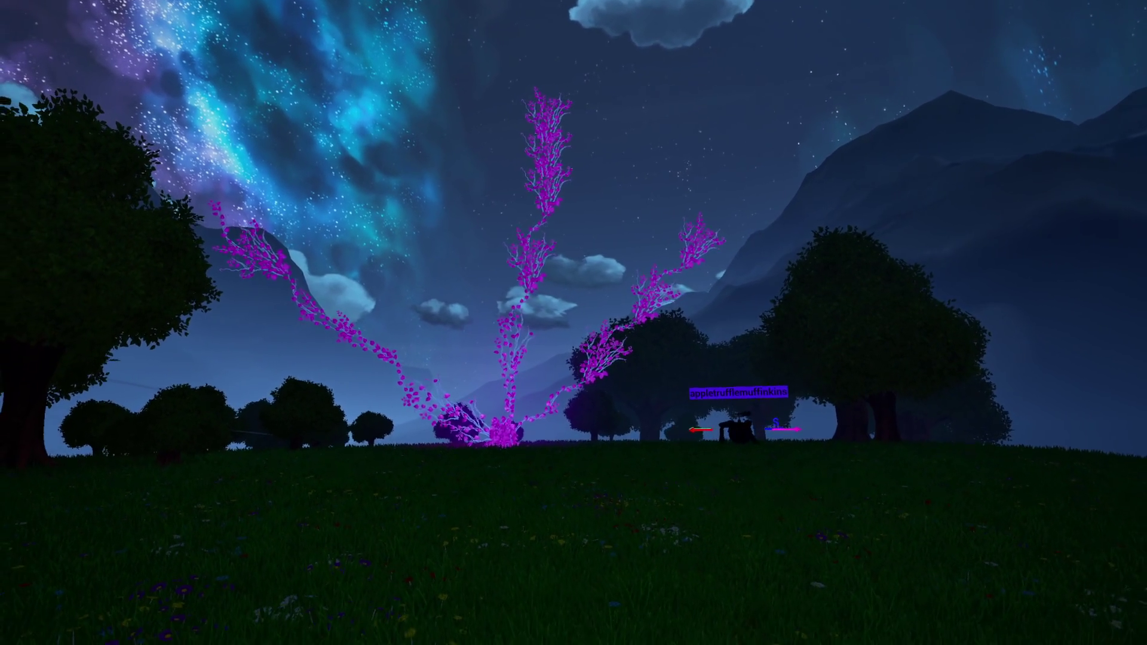
{"action": "key", "text": "d"}
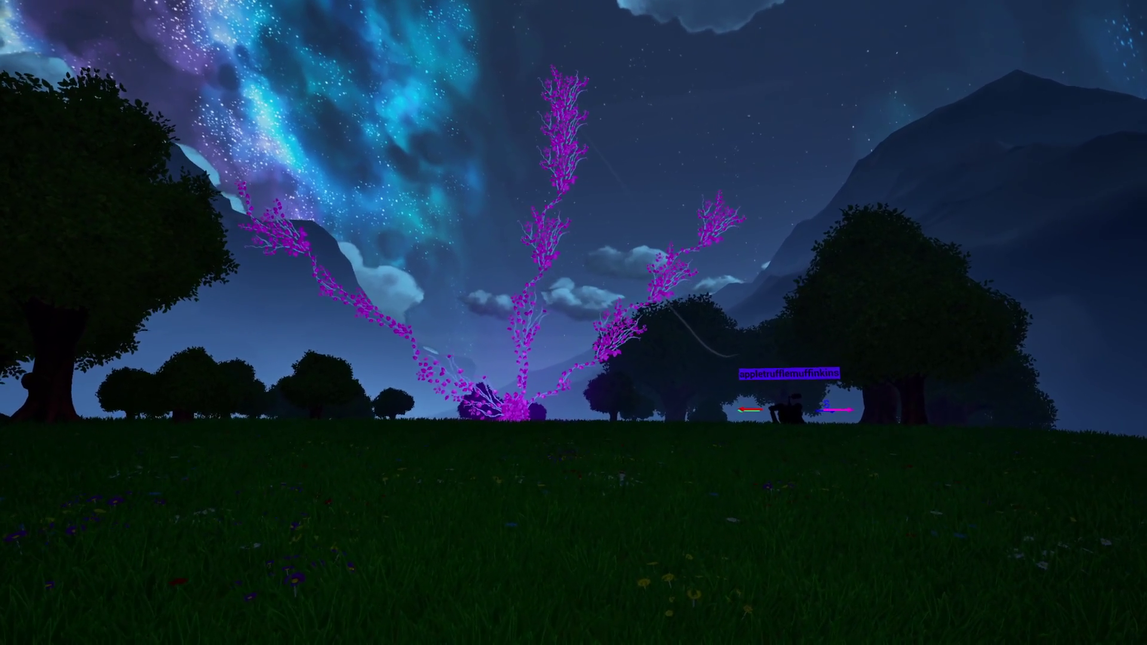
{"action": "key", "text": "d"}
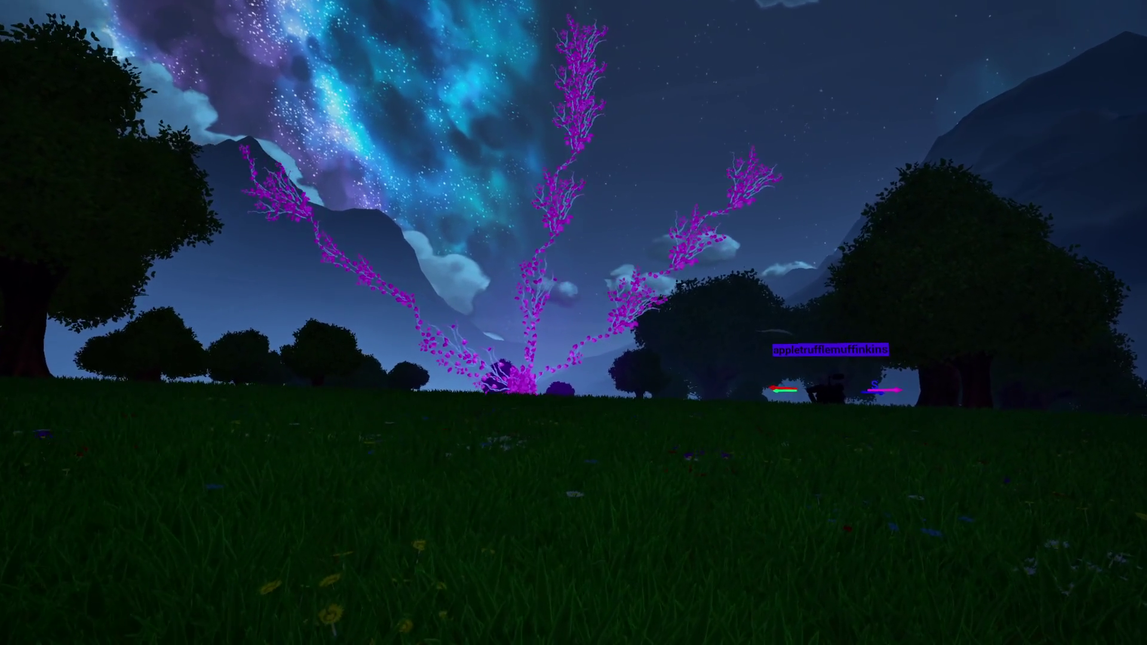
{"action": "key", "text": "d"}
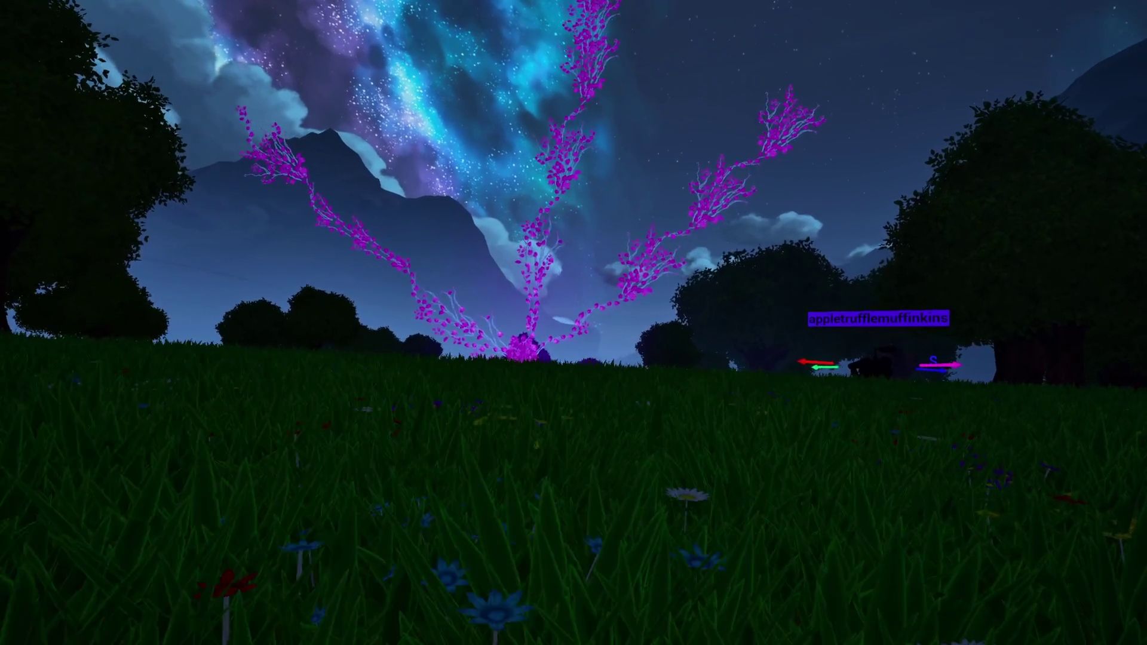
{"action": "key", "text": "d"}
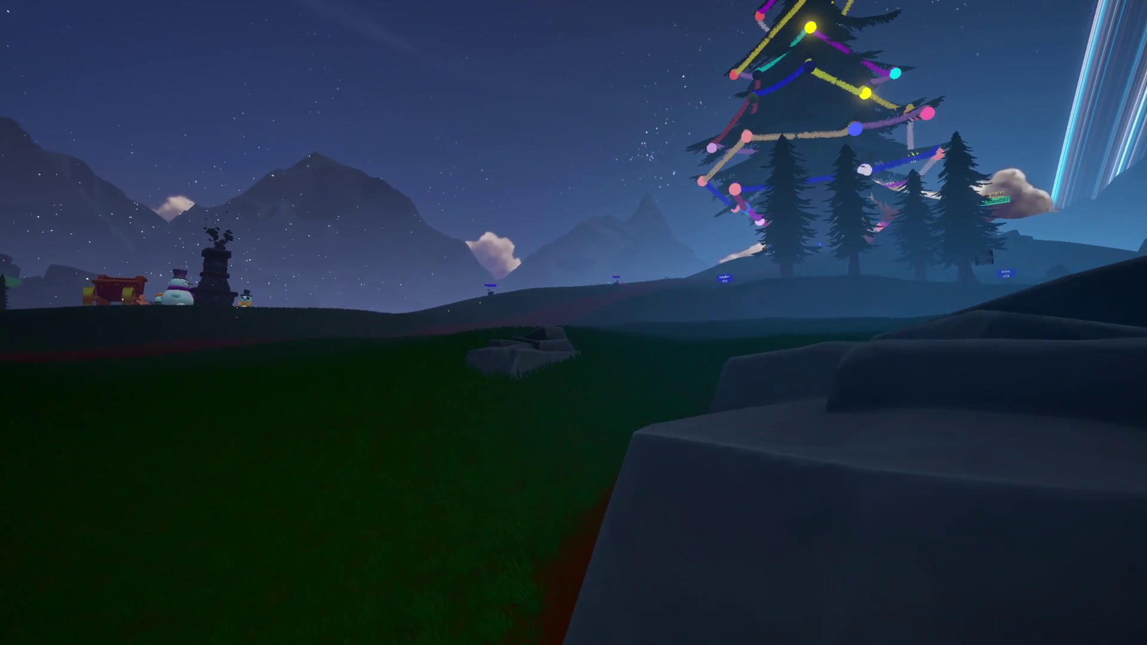
Step: Walk forward past the rock and up the grassy slope toward the lit tree
{"action": "key", "text": "w"}
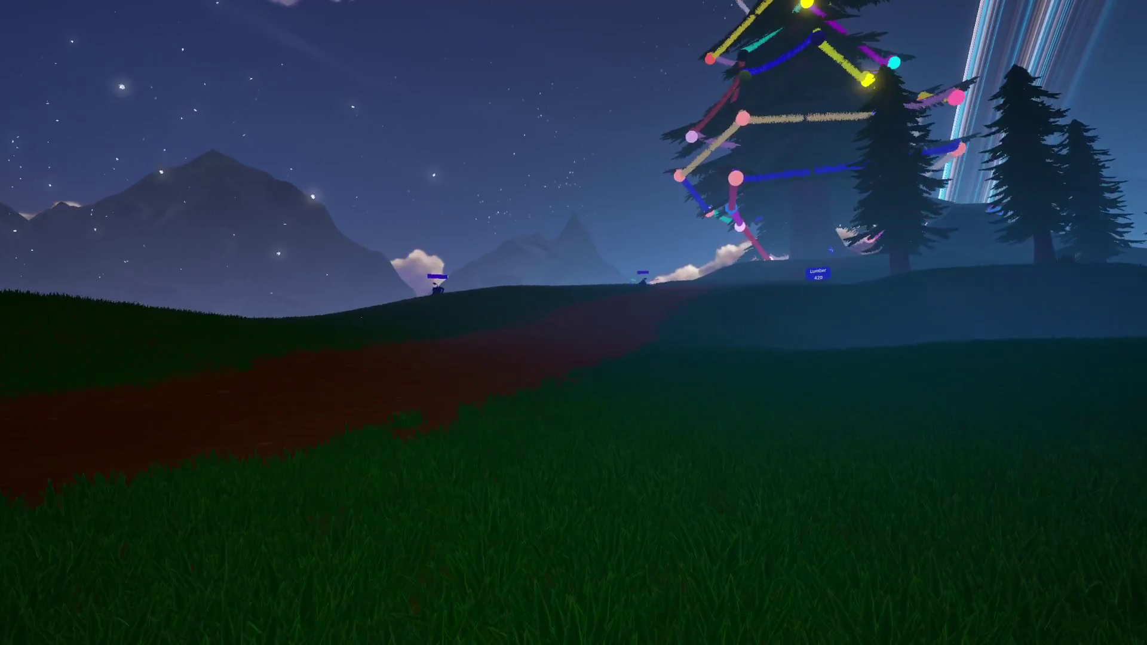
{"action": "key", "text": "w"}
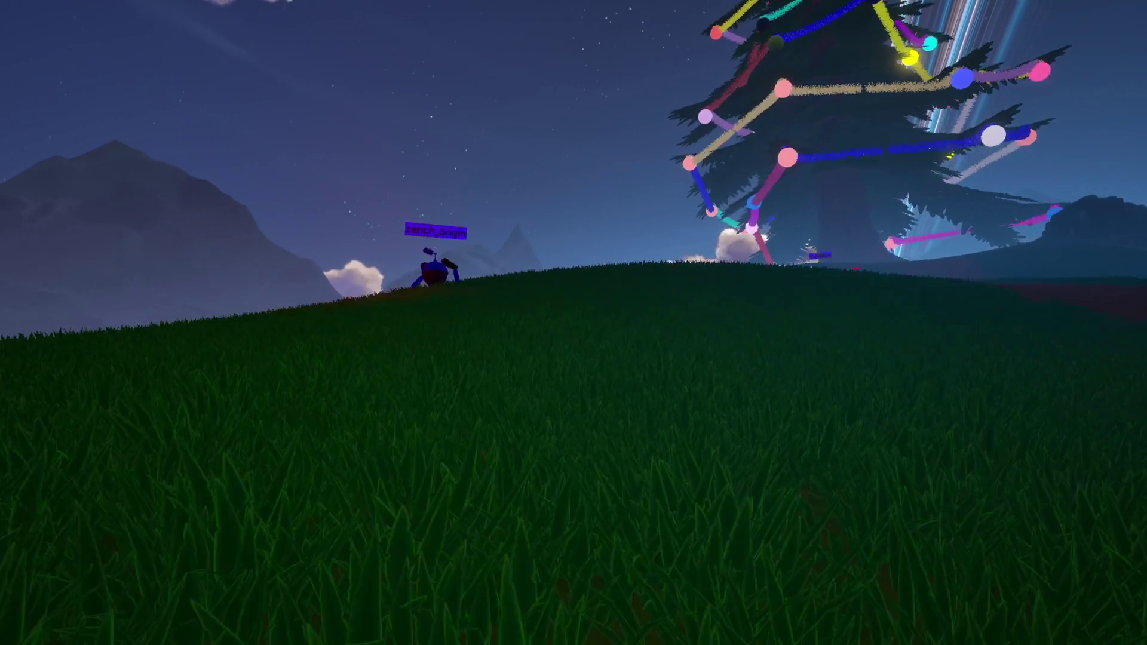